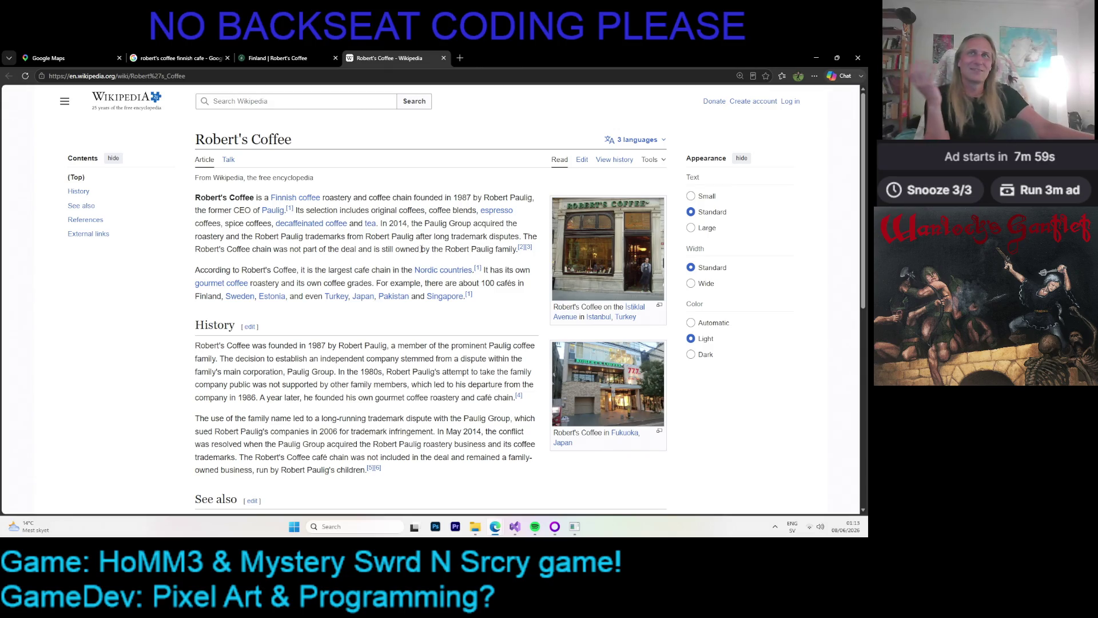
- Scroll to the History, See also and References sections, then view the Fukuoka café photo full-screen
scroll(382, 262, "down", 1)
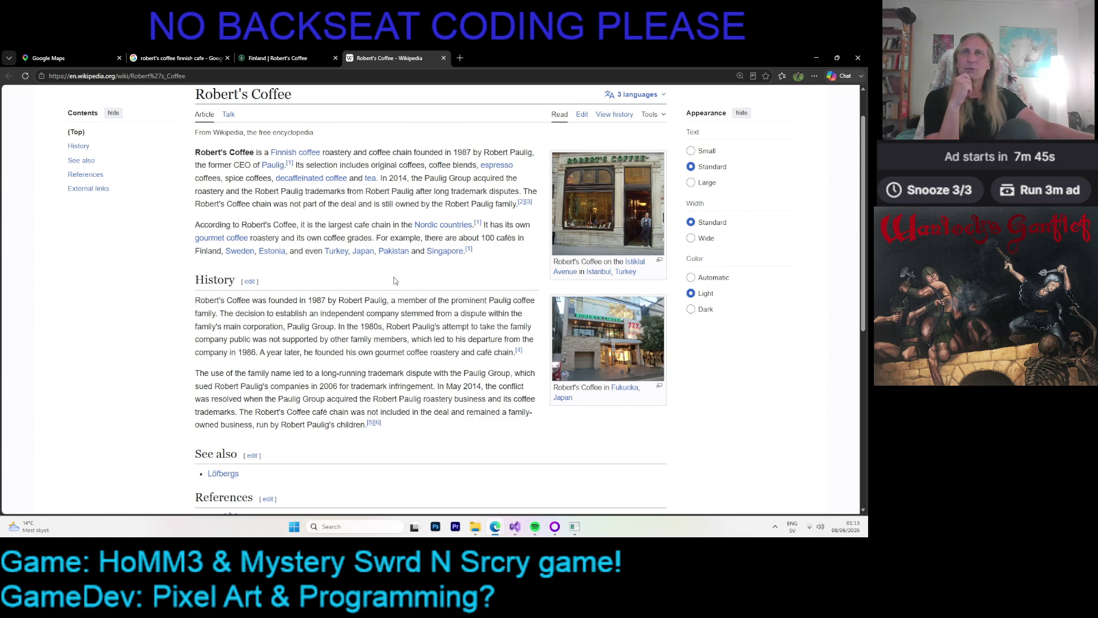
scroll(389, 276, "down", 2)
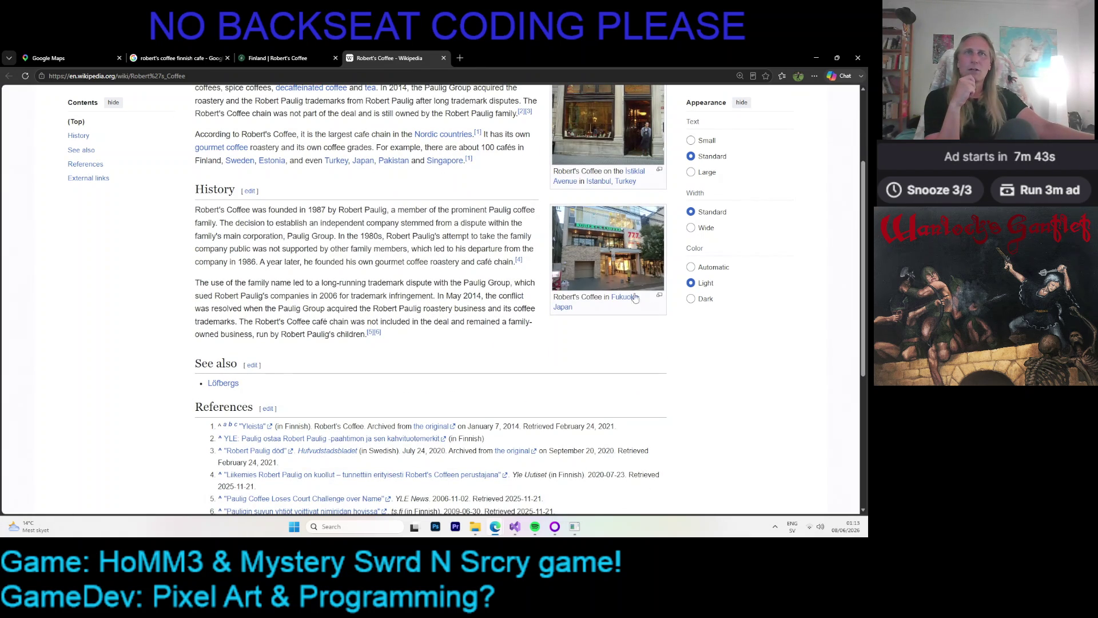
mouse_move(624, 297)
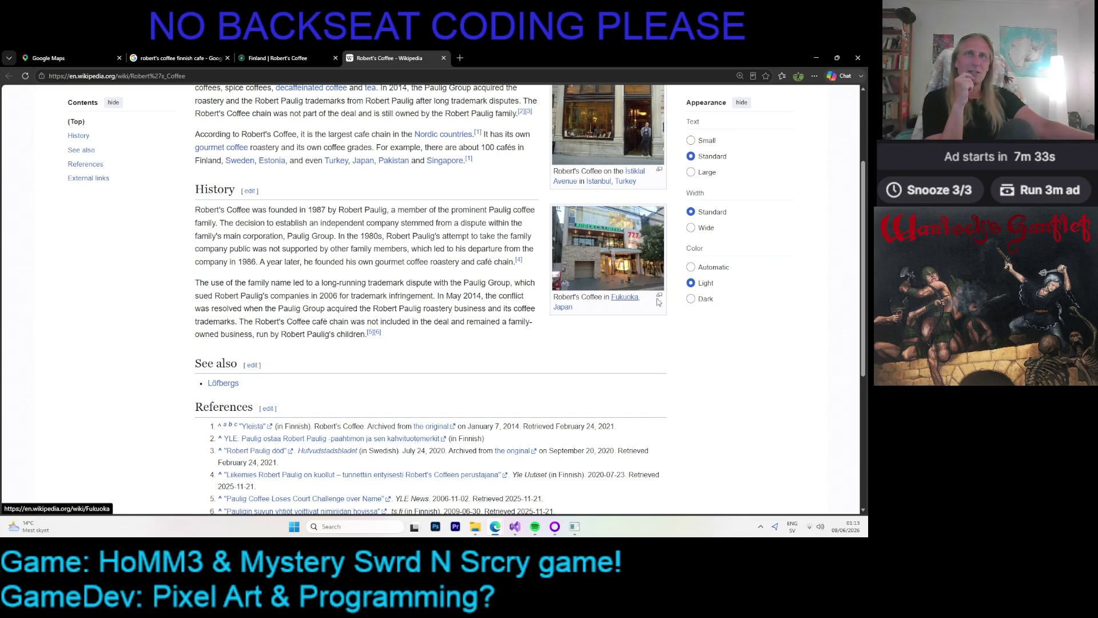
left_click(588, 250)
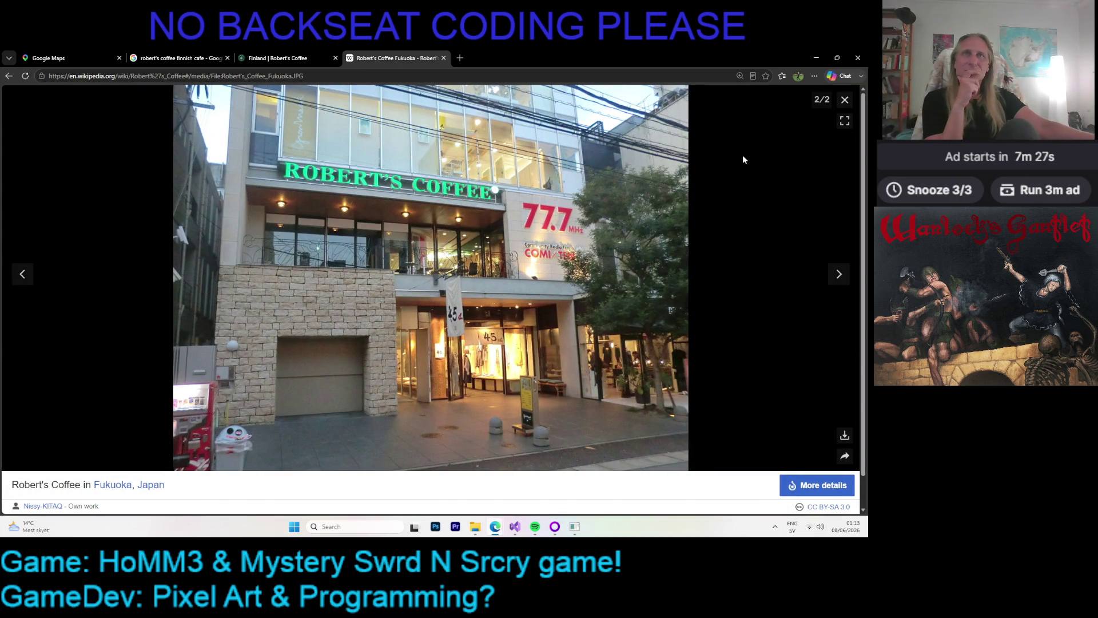
left_click(845, 100)
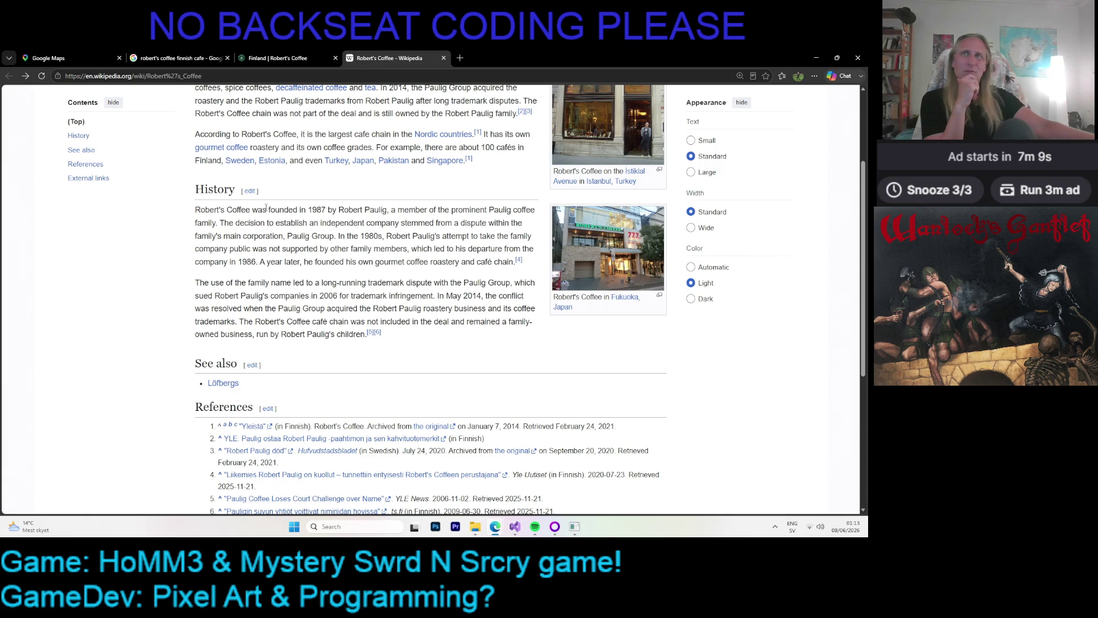
left_click_drag(248, 226, 424, 312)
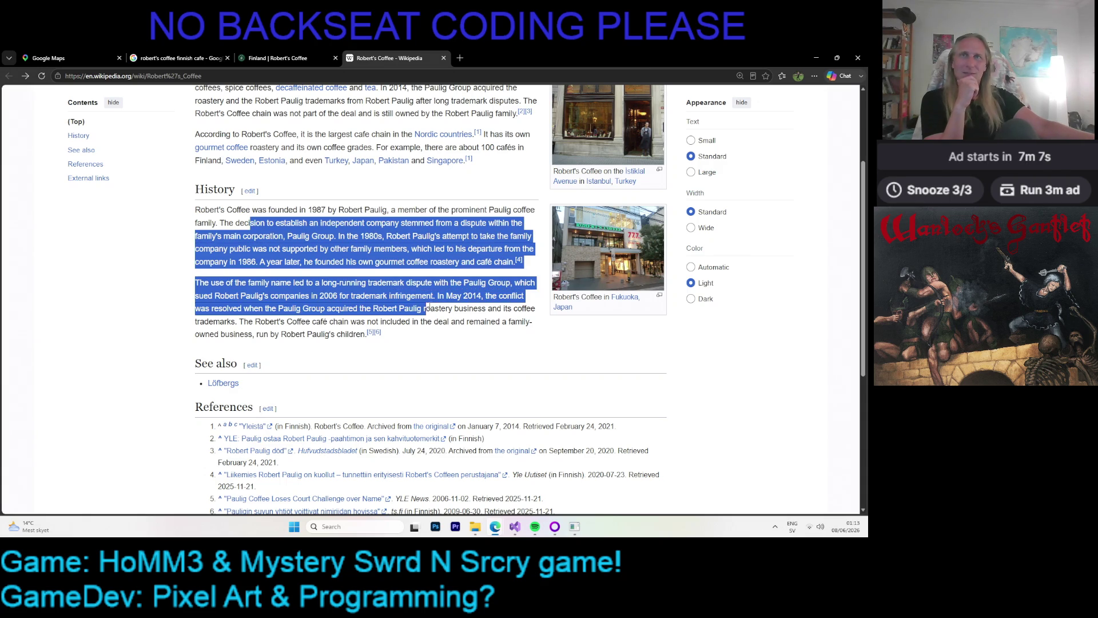
left_click(300, 234)
left_click_drag(299, 234, 372, 296)
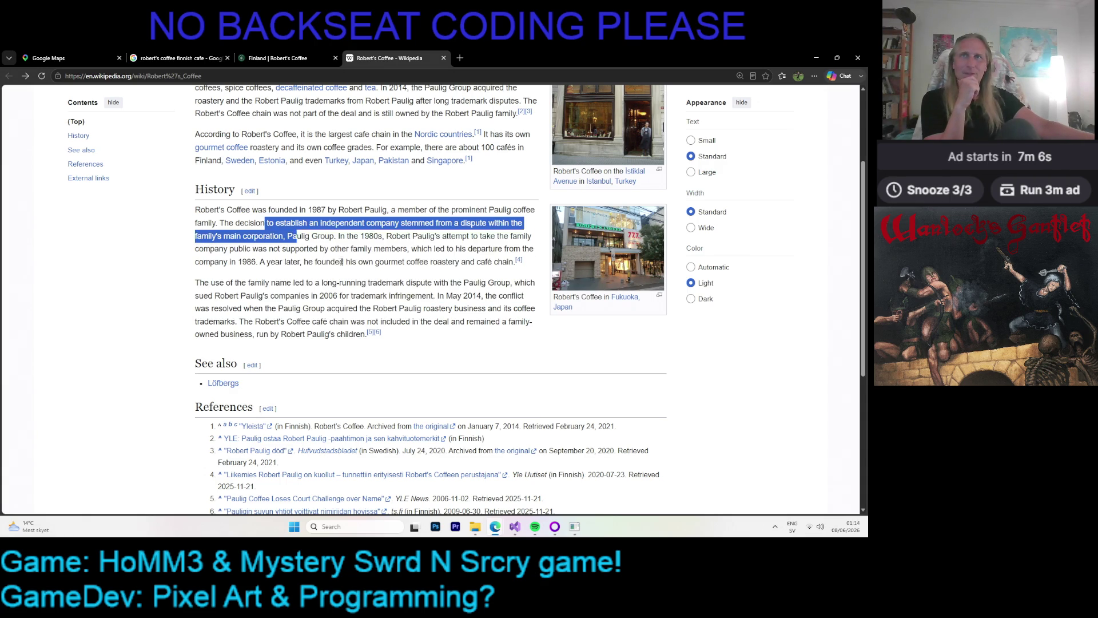
left_click(372, 296)
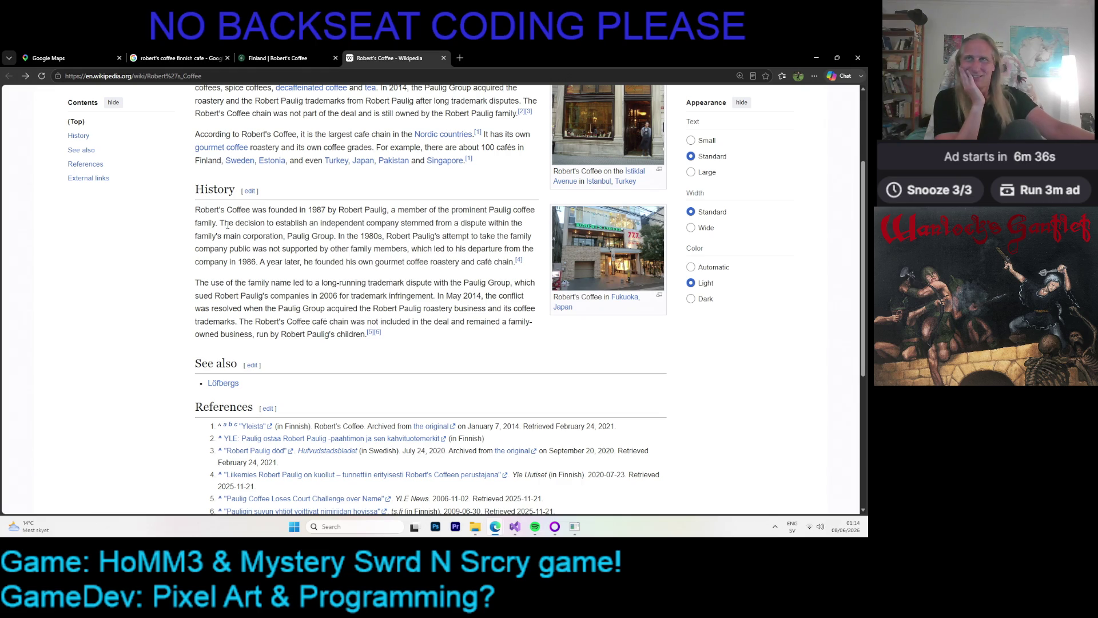
left_click_drag(294, 224, 297, 309)
left_click(262, 293)
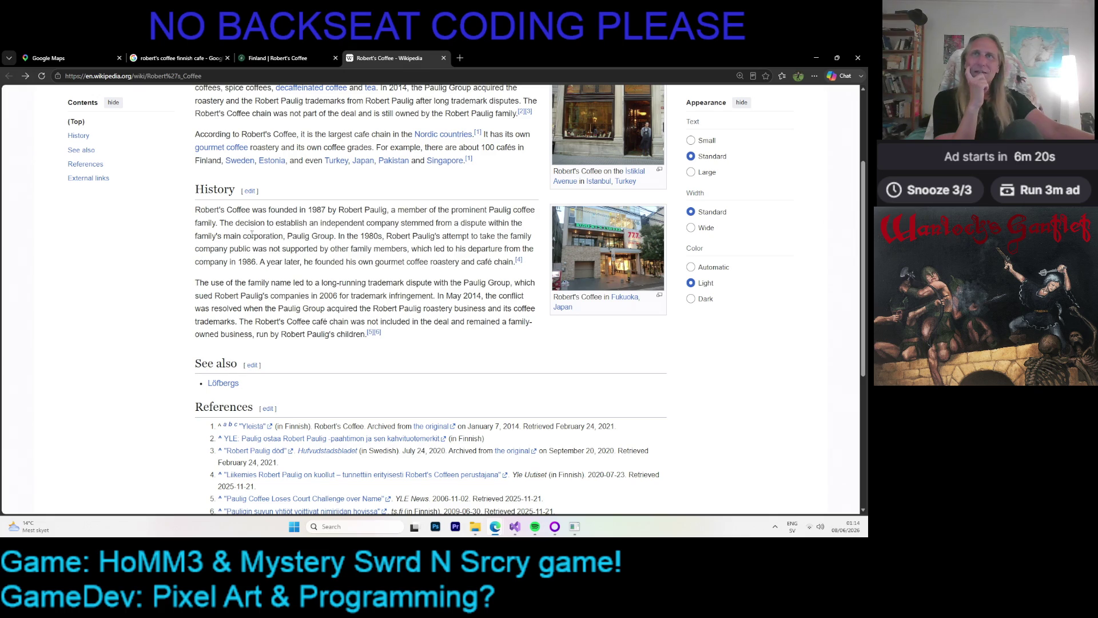
scroll(313, 166, "up", 2)
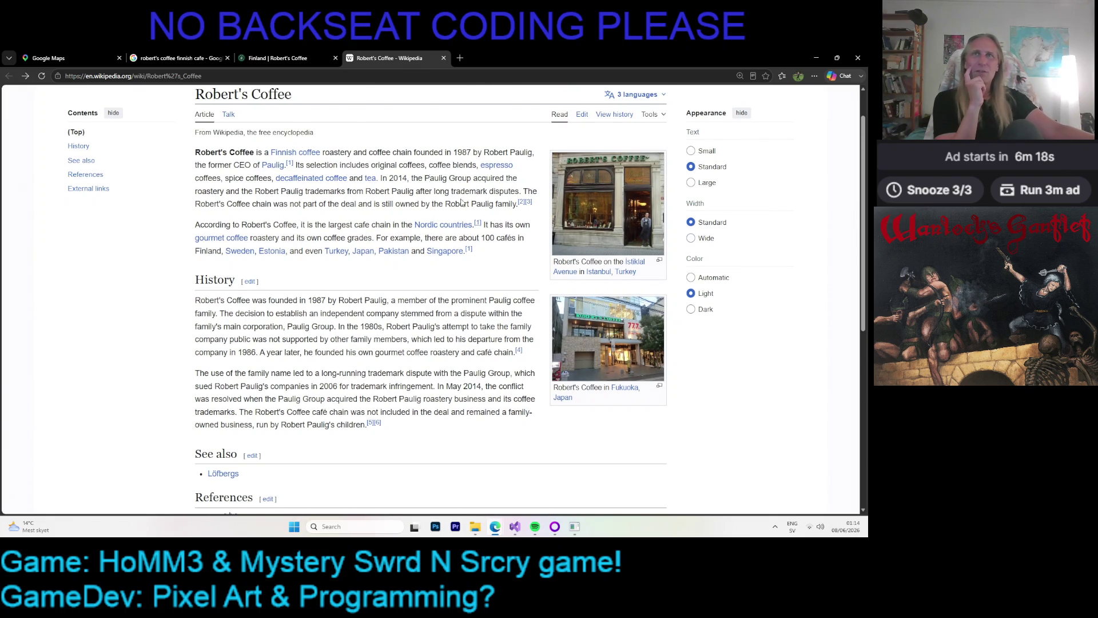
left_click_drag(231, 151, 380, 195)
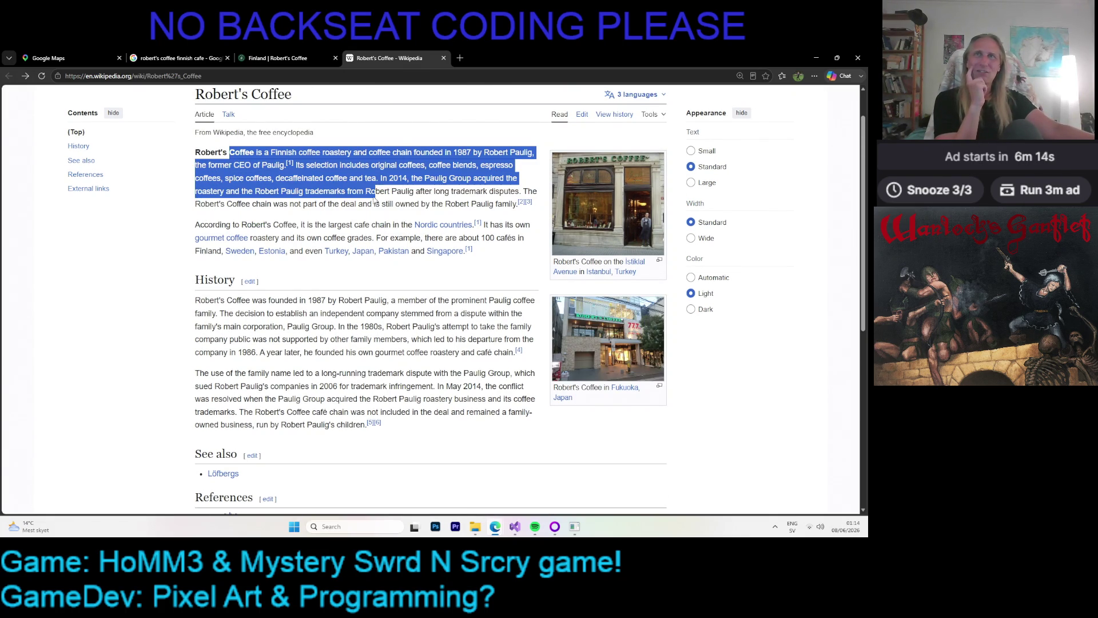
left_click(411, 201)
scroll(664, 164, "up", 1)
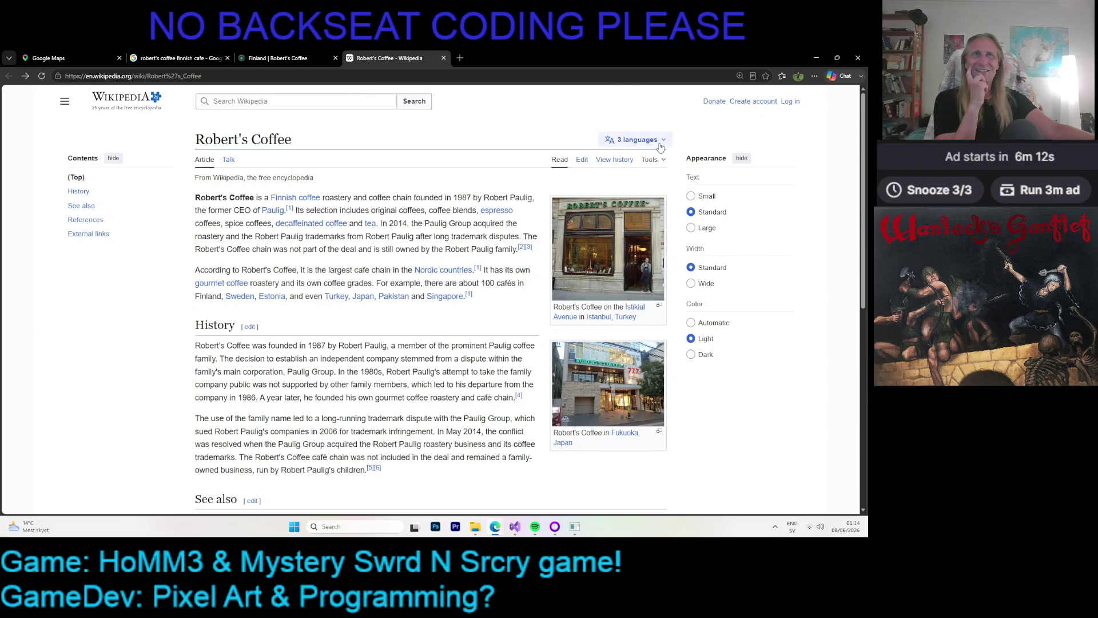
left_click(653, 140)
- View the Swedish version of the article, then the Finnish one, dismissing the translate offer
left_click(592, 188)
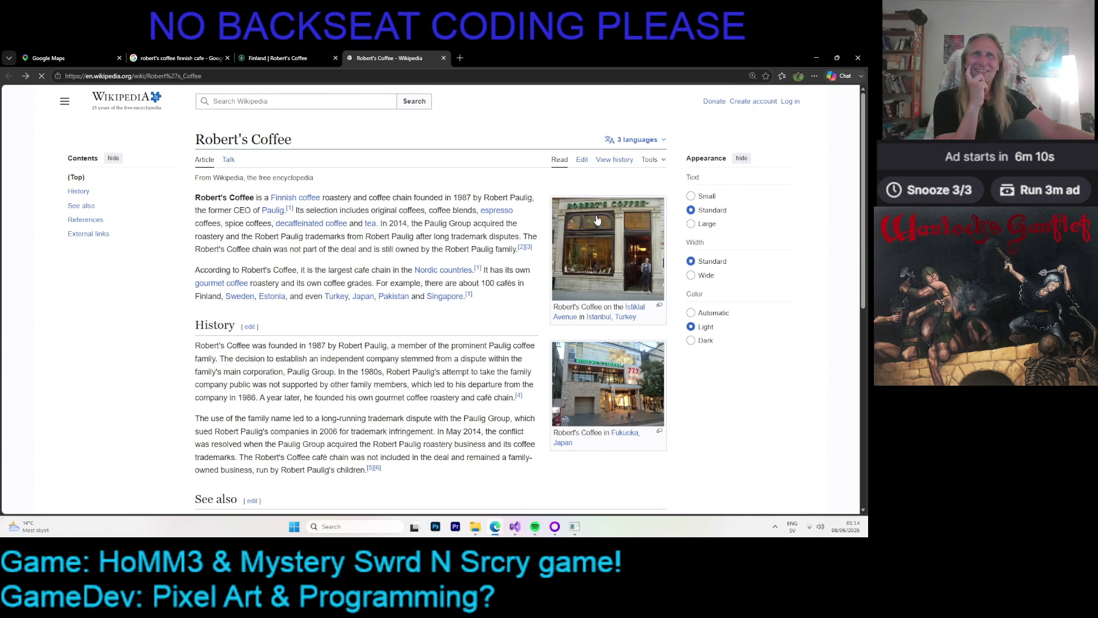
scroll(424, 231, "down", 3)
scroll(424, 230, "up", 3)
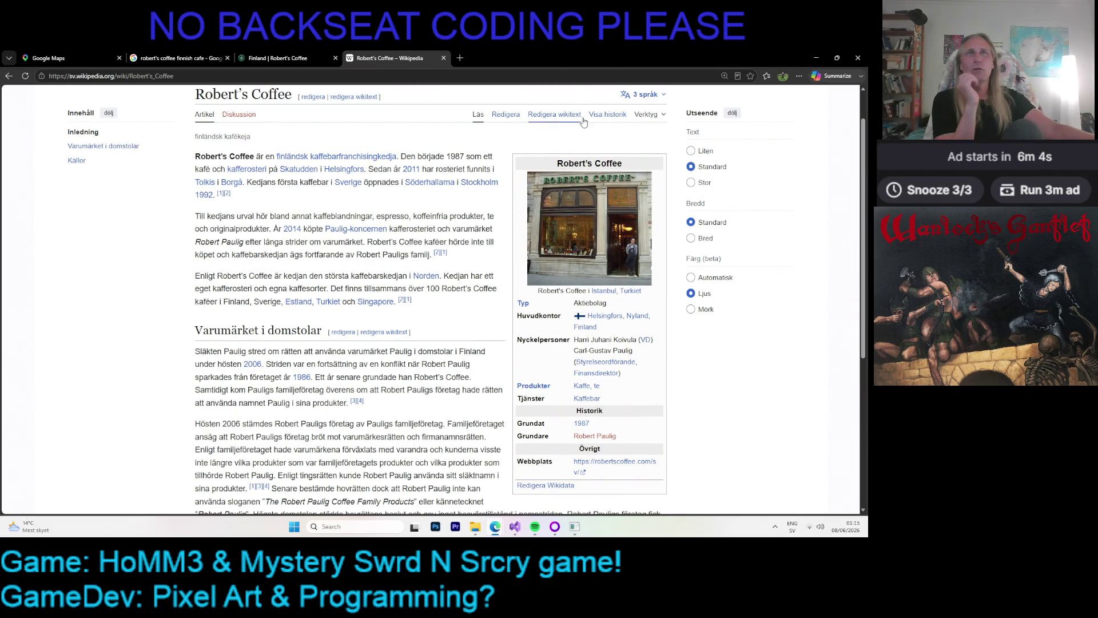
left_click(644, 95)
left_click(589, 173)
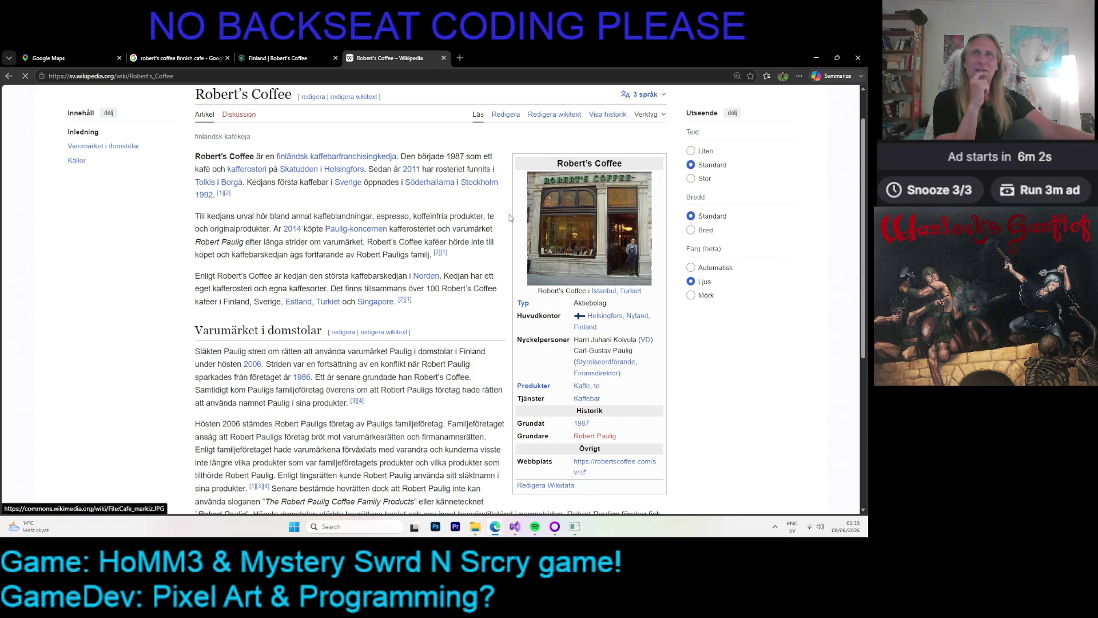
left_click(718, 94)
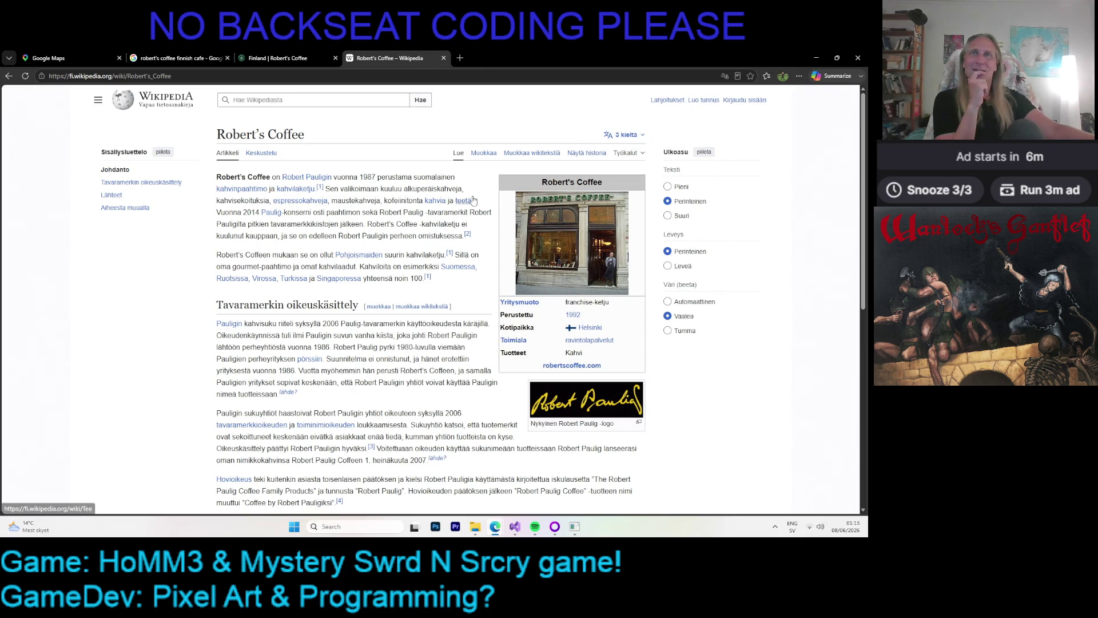
- Look through the Japanese version, then return to the Swedish article
left_click(639, 135)
left_click(585, 175)
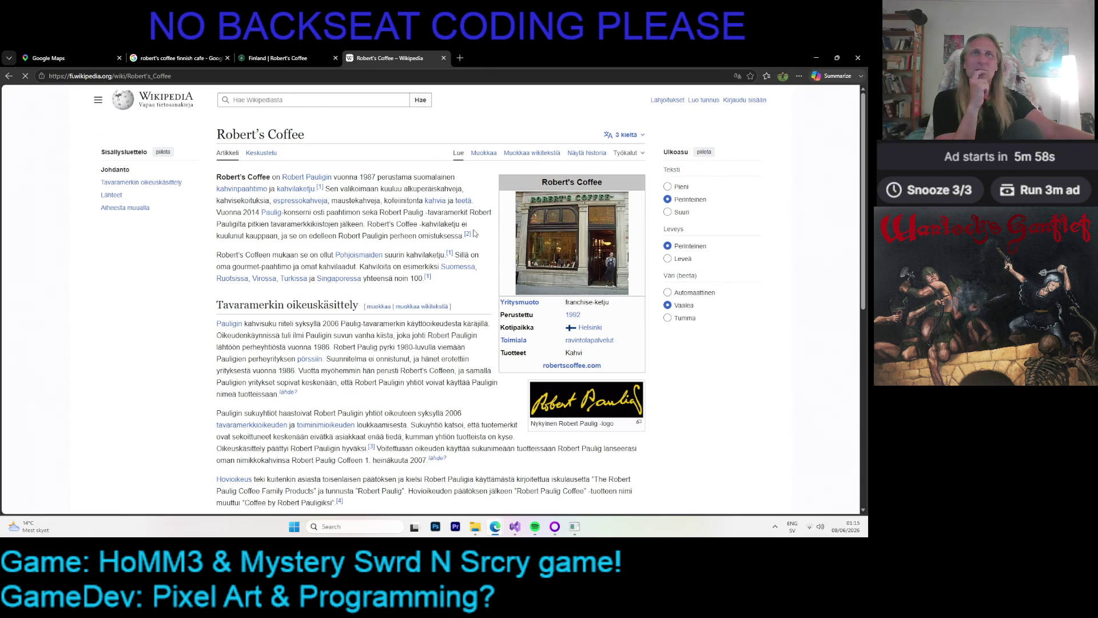
scroll(429, 225, "down", 5)
scroll(434, 229, "up", 3)
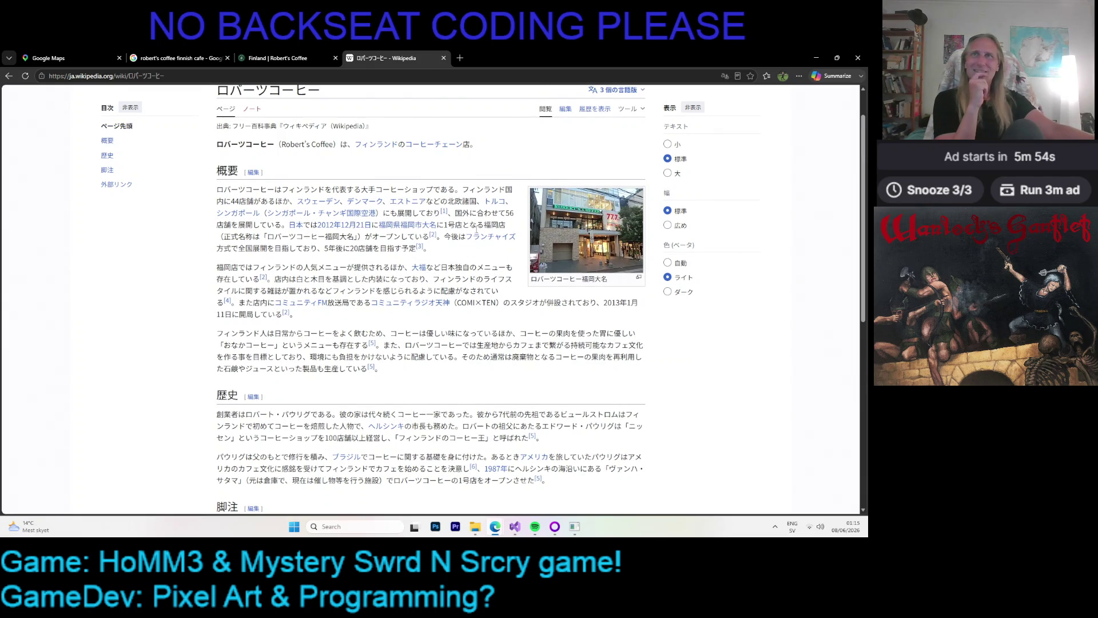
scroll(640, 148, "up", 1)
left_click(641, 136)
left_click(598, 204)
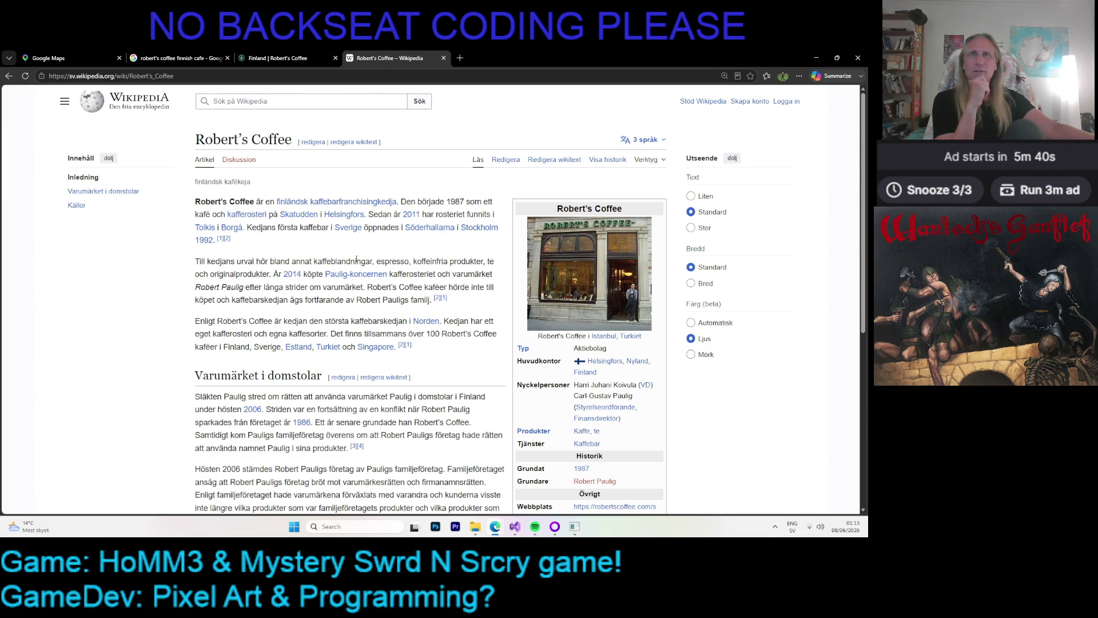
- Scroll down the Swedish Robert's Coffee article to the Källor sources and categories
scroll(252, 263, "down", 2)
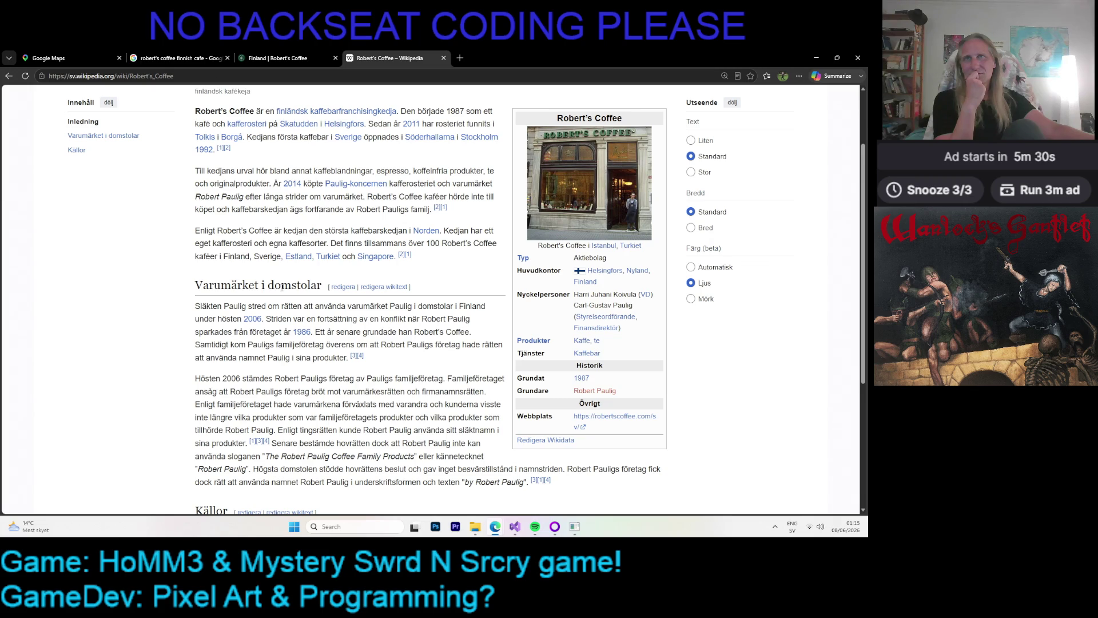
scroll(282, 287, "down", 2)
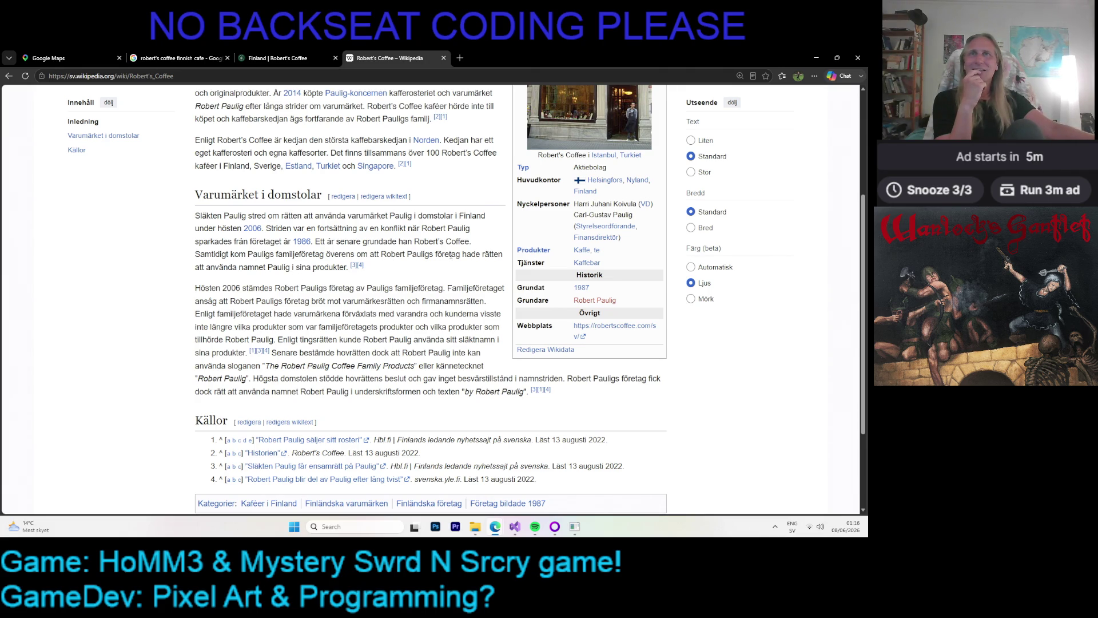
- Highlight and clear passages of the trademark paragraph, including the word Paulig
left_click_drag(277, 254, 355, 300)
left_click(427, 284)
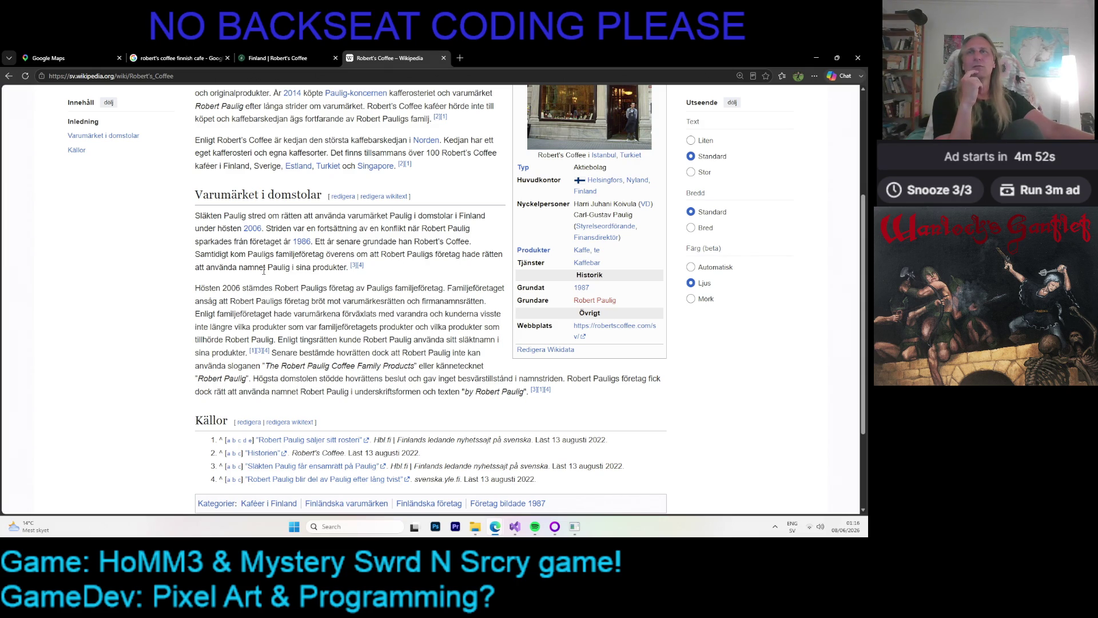
left_click_drag(272, 267, 293, 289)
left_click(292, 291)
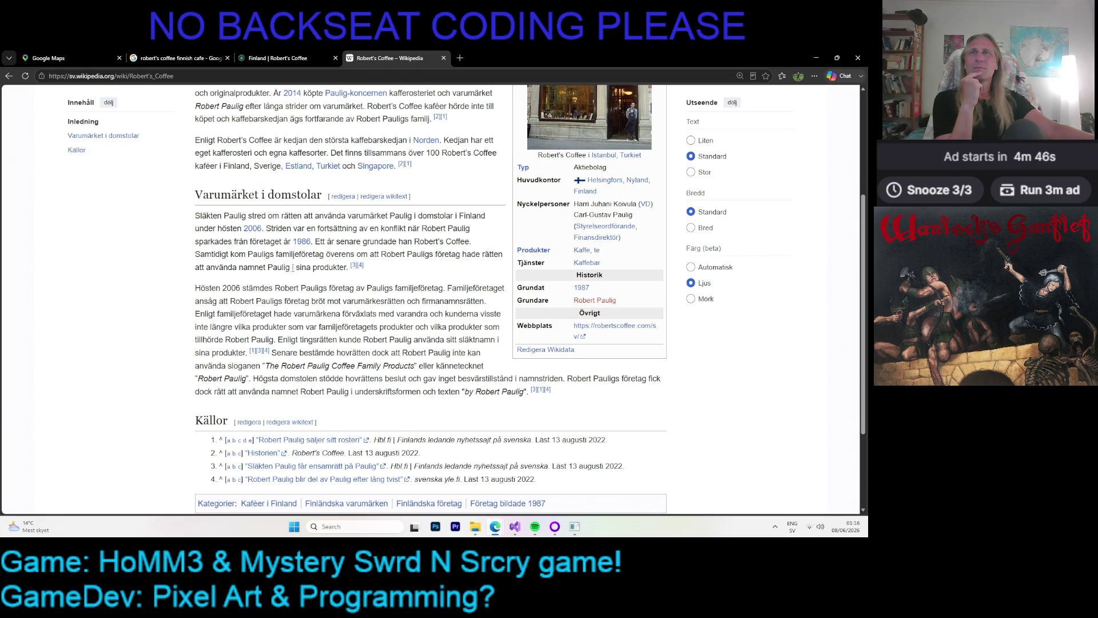
left_click_drag(267, 267, 293, 268)
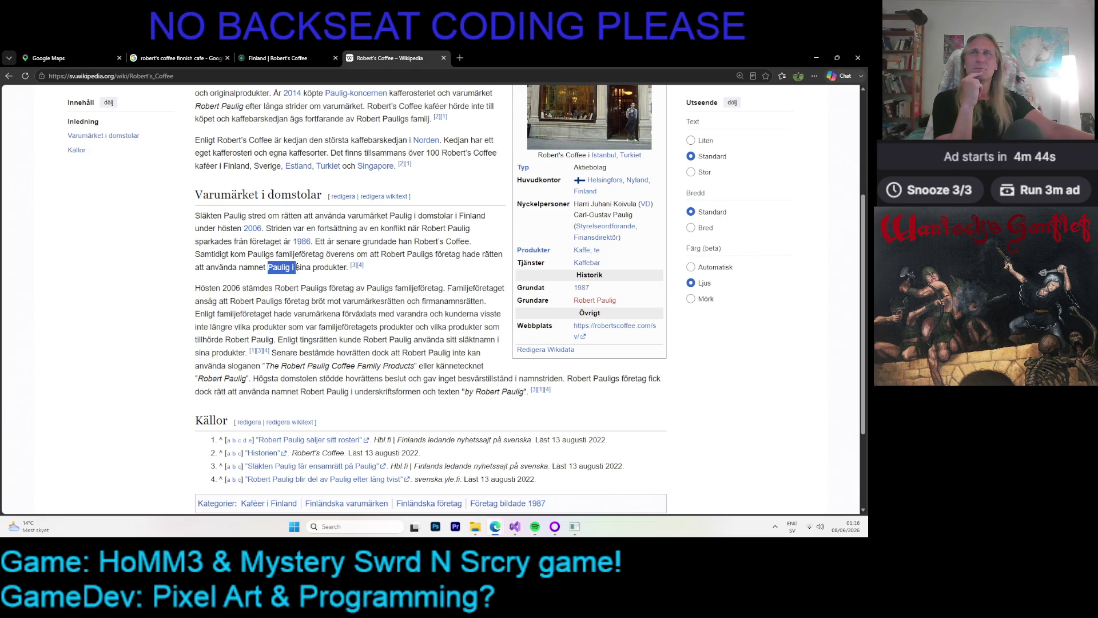
left_click(277, 301)
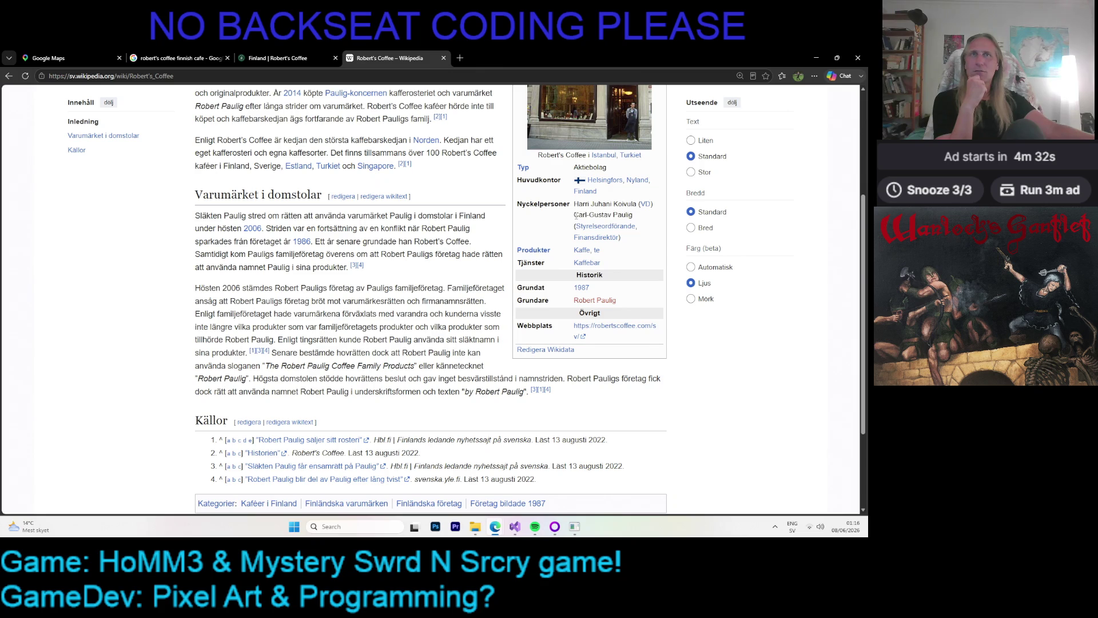
- Select the managing director's name in the infobox and bring up the browser's page context menu
left_click_drag(576, 216, 586, 213)
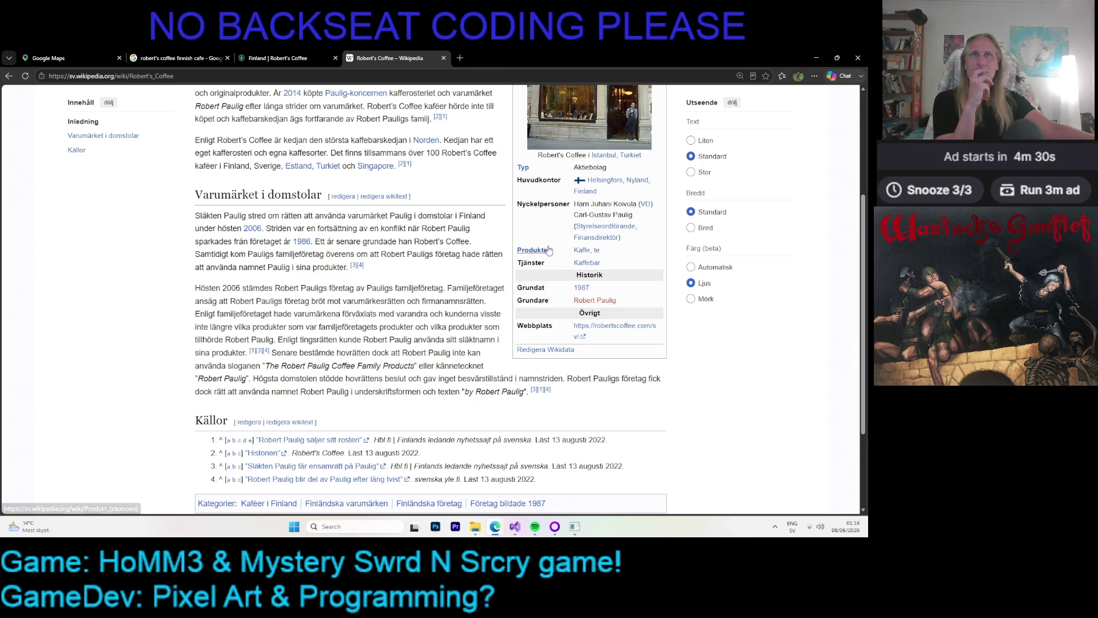
left_click_drag(575, 204, 637, 204)
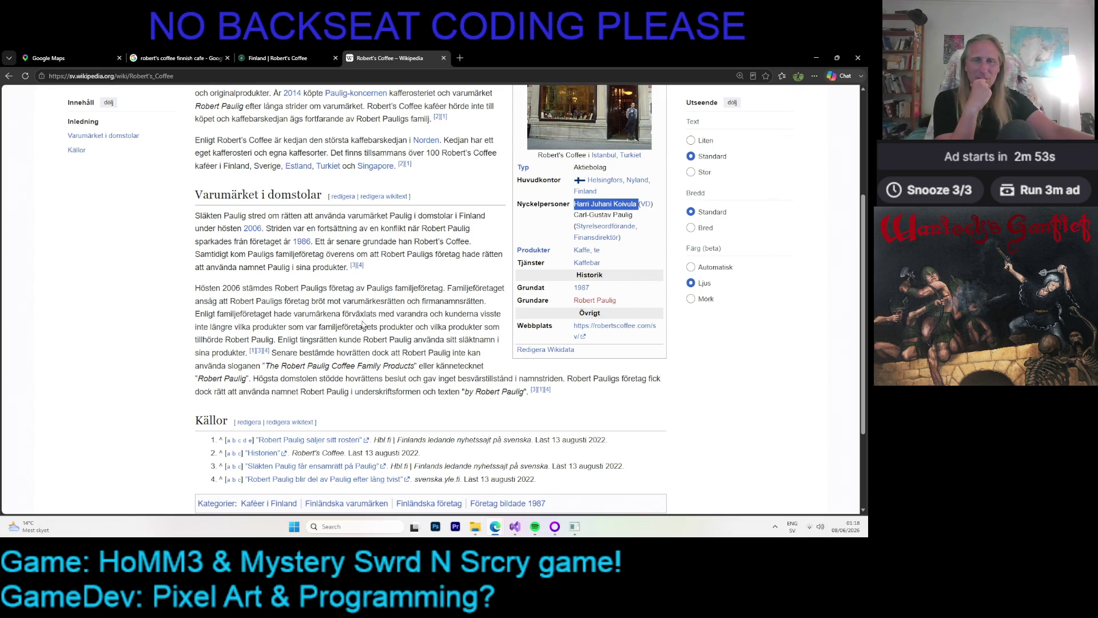
right_click(363, 324)
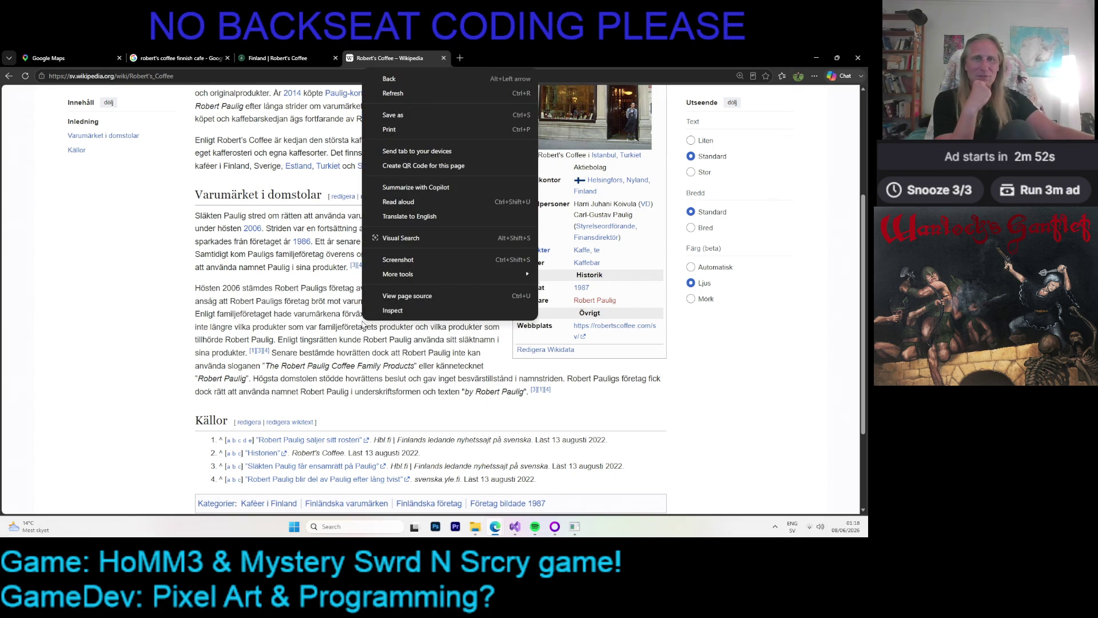
- Dismiss the page options and highlight the passage about the 2006 lawsuit, then clear it
left_click(305, 322)
left_click_drag(277, 267, 285, 289)
left_click(272, 302)
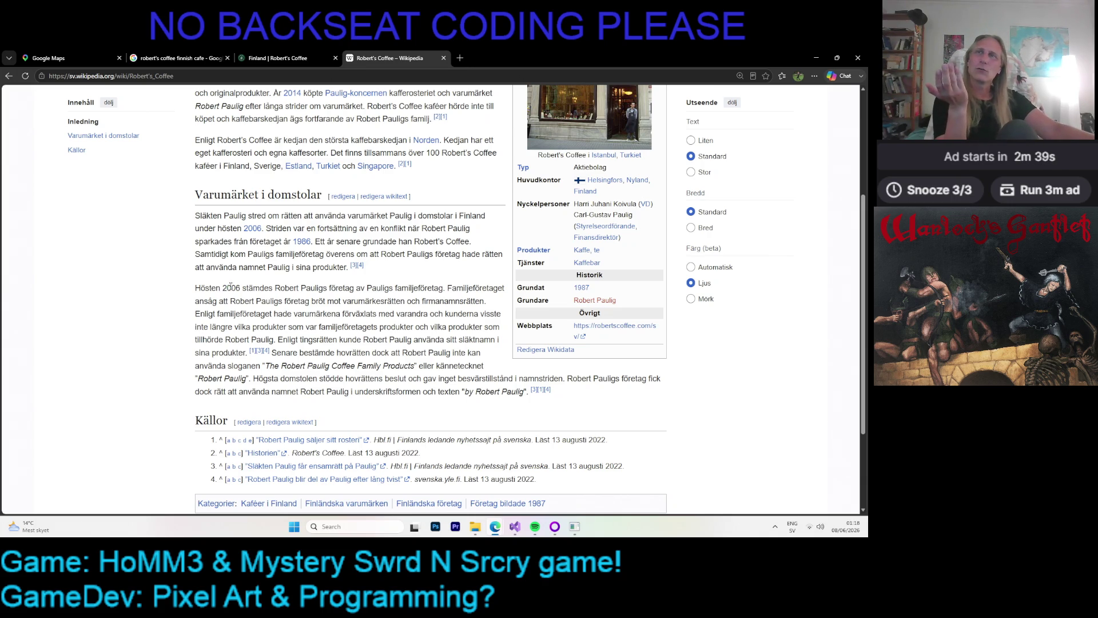
left_click_drag(227, 287, 282, 314)
left_click(292, 312)
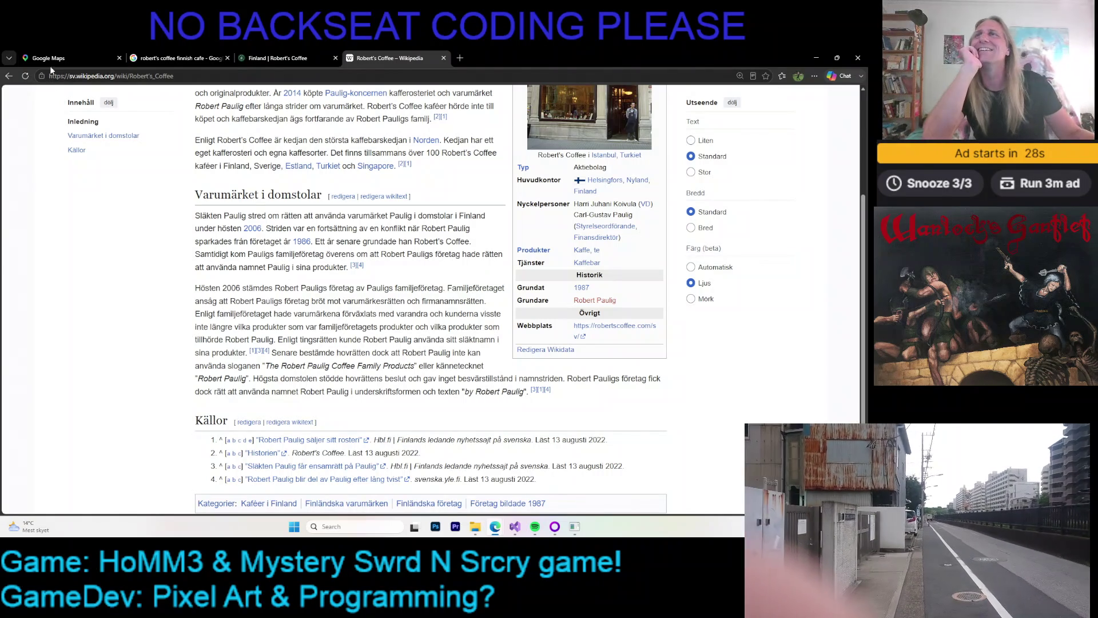
- Return to the Google Maps tab, zoom out from Tokyo and pan west across Asia
key("ctrl+1")
scroll(275, 257, "down", 3)
scroll(272, 252, "down", 3)
scroll(354, 243, "down", 3)
scroll(320, 241, "down", 3)
scroll(283, 234, "down", 2)
scroll(286, 282, "down", 2)
left_click_drag(286, 283, 572, 297)
- Pan west to Europe, zoom into Luleå on the Gulf of Bothnia and recentre the map
left_click_drag(229, 286, 572, 298)
mouse_move(171, 292)
left_mouse_down()
mouse_move(430, 294)
mouse_move(572, 503)
left_mouse_up()
scroll(453, 231, "up", 2)
scroll(480, 243, "up", 2)
scroll(469, 248, "up", 1)
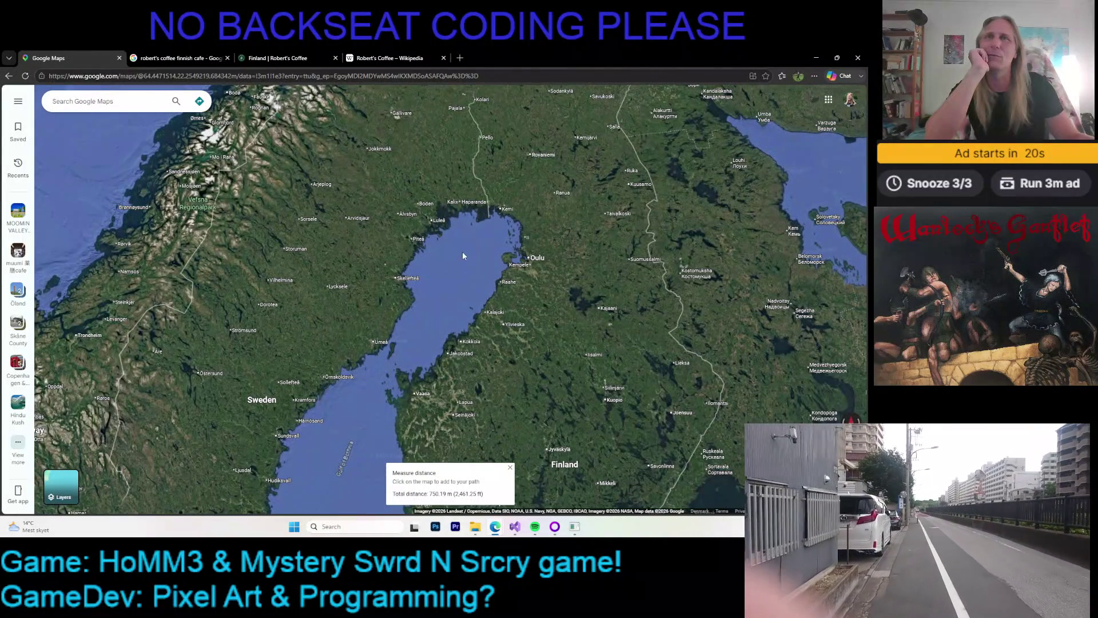
scroll(433, 220, "up", 2)
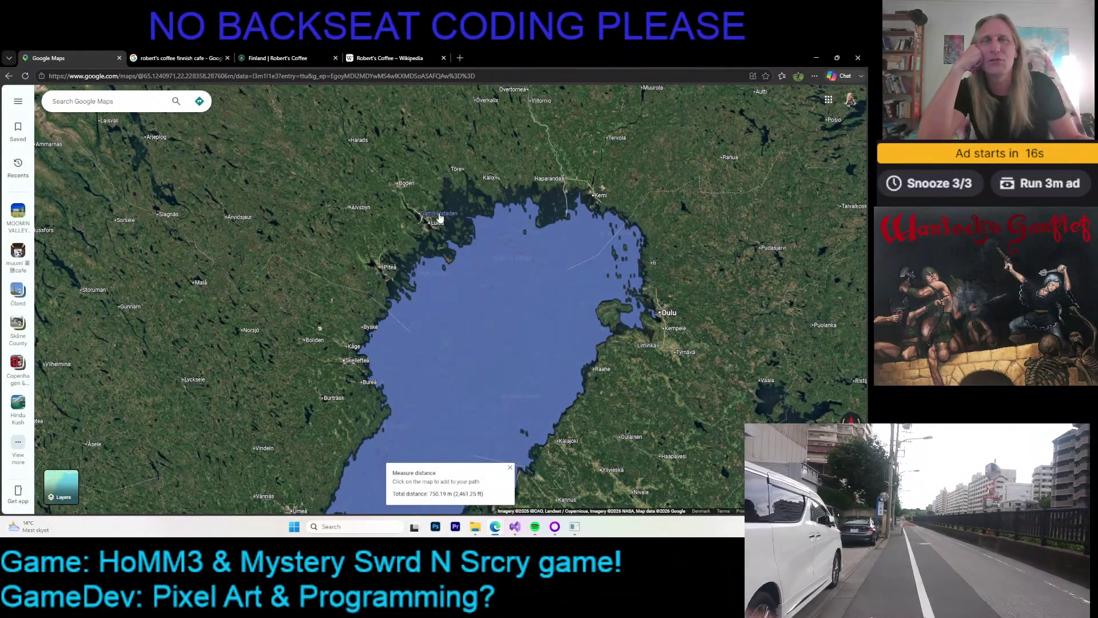
scroll(438, 218, "up", 2)
scroll(415, 242, "up", 1)
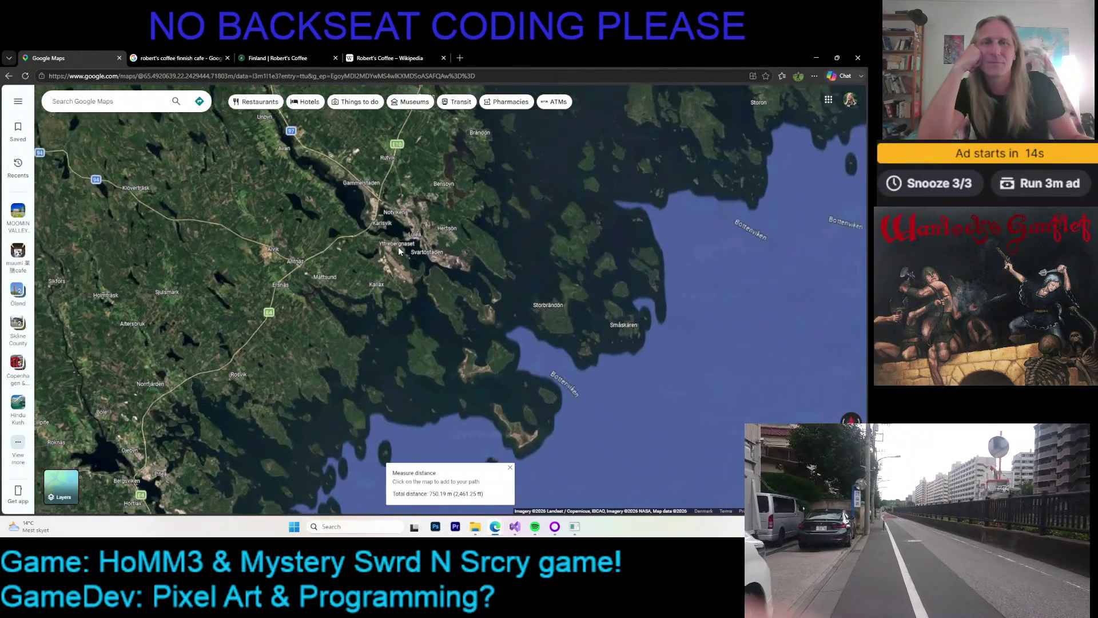
scroll(434, 254, "down", 3)
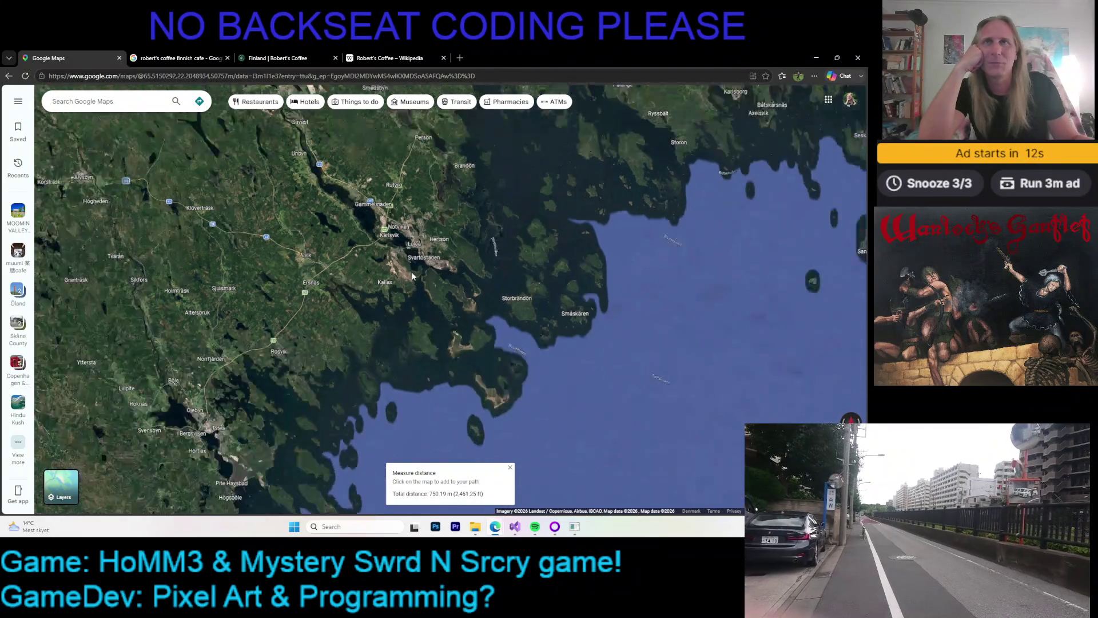
scroll(421, 251, "up", 1)
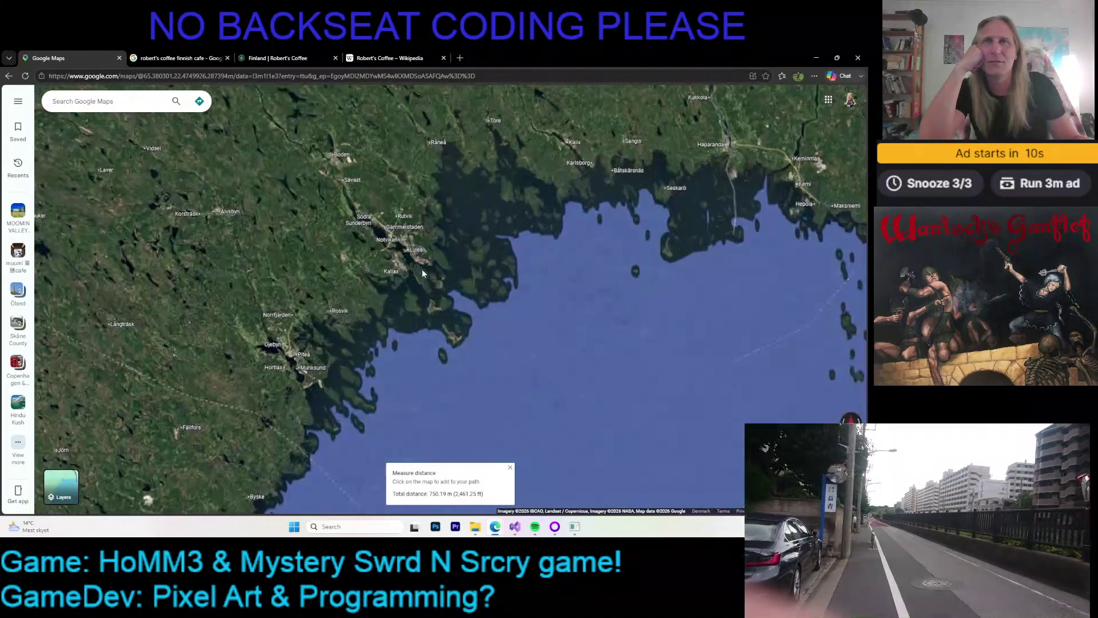
scroll(414, 250, "up", 2)
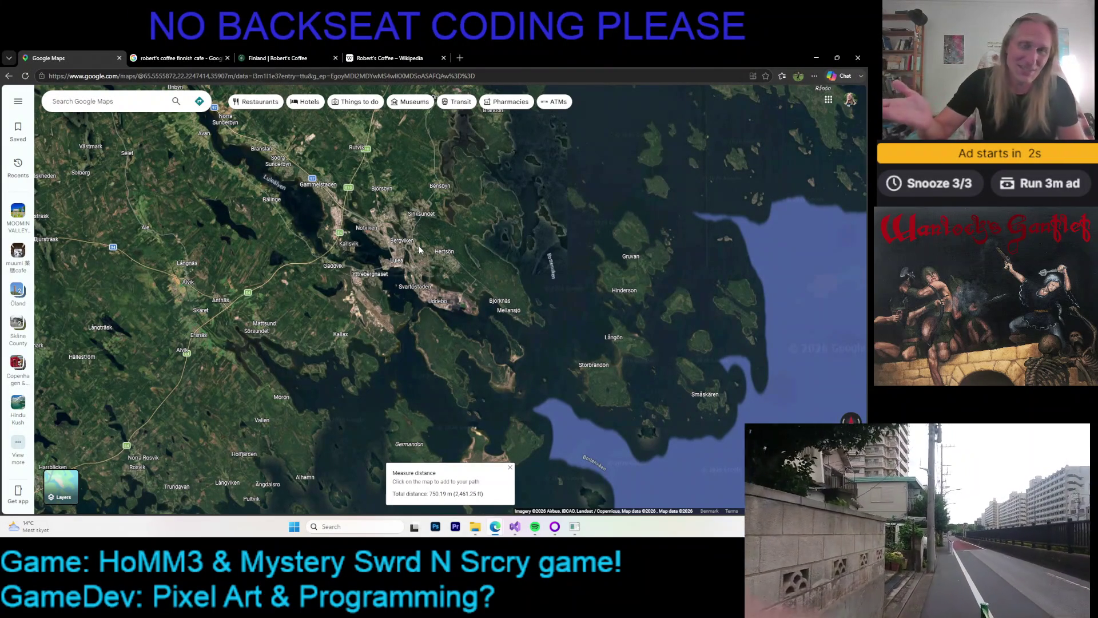
left_click_drag(406, 264, 426, 272)
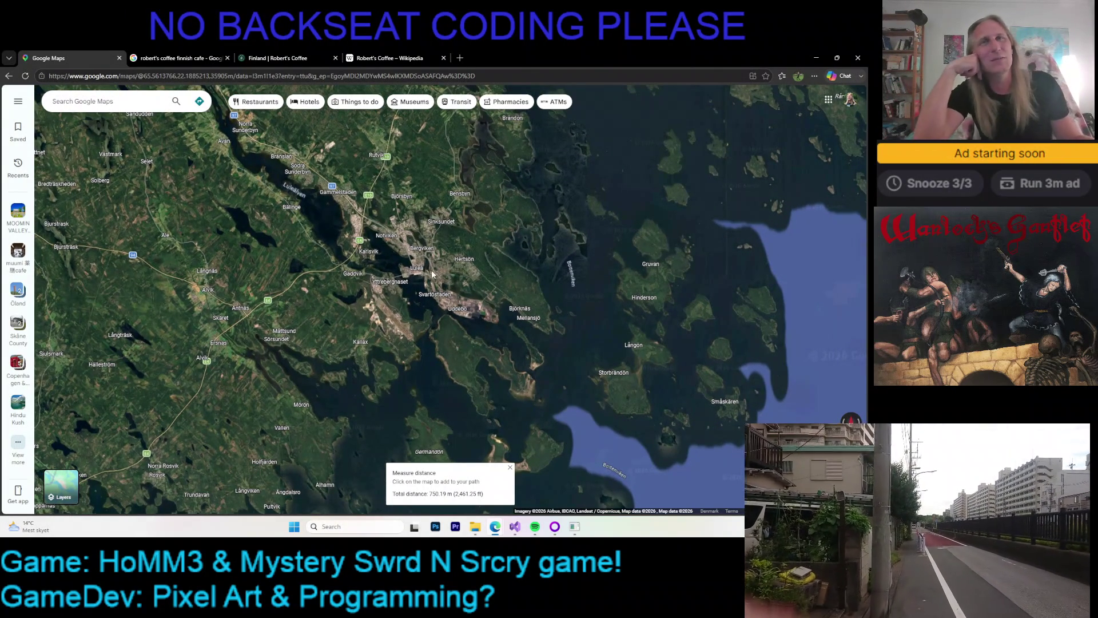
- Zoom further into Luleå and recentre the view over its central neighbourhoods
scroll(445, 274, "up", 2)
scroll(436, 269, "up", 1)
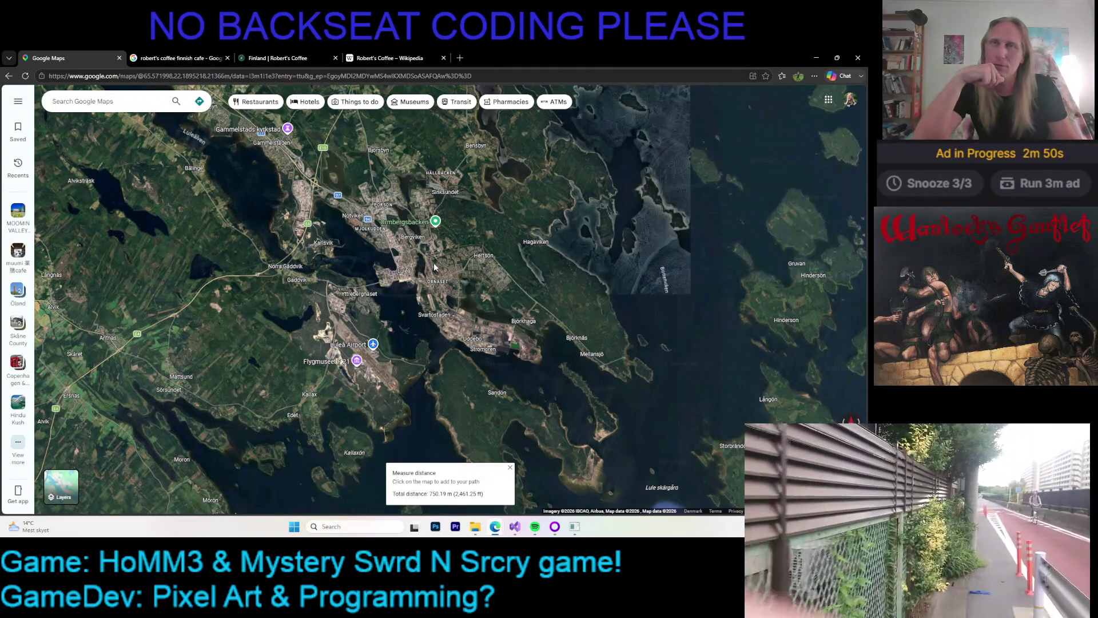
left_click_drag(434, 273, 435, 278)
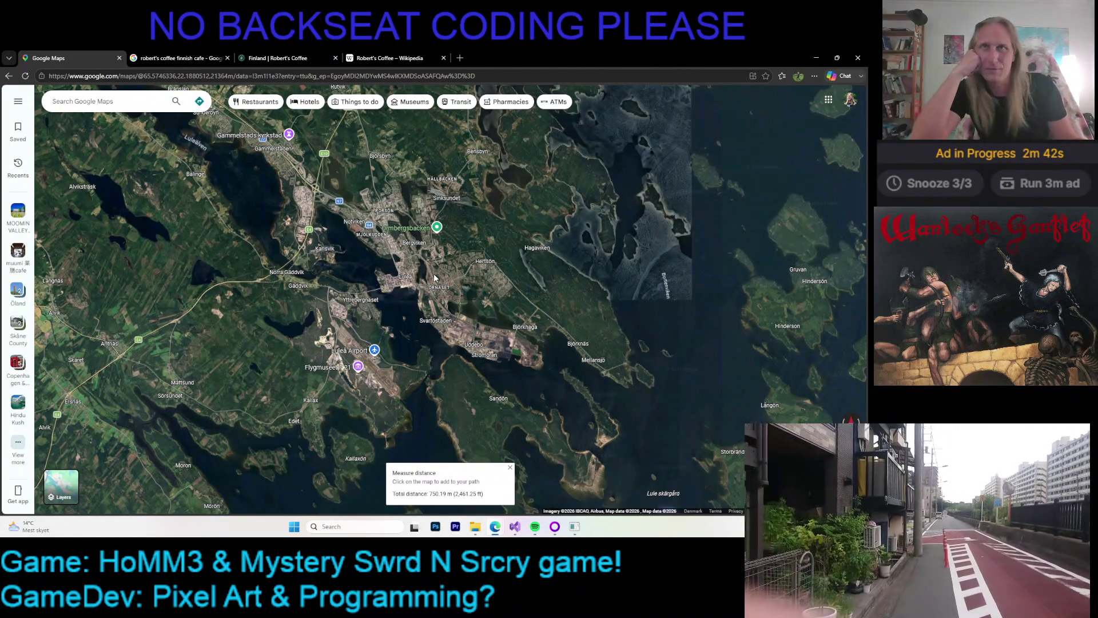
left_click_drag(435, 278, 401, 304)
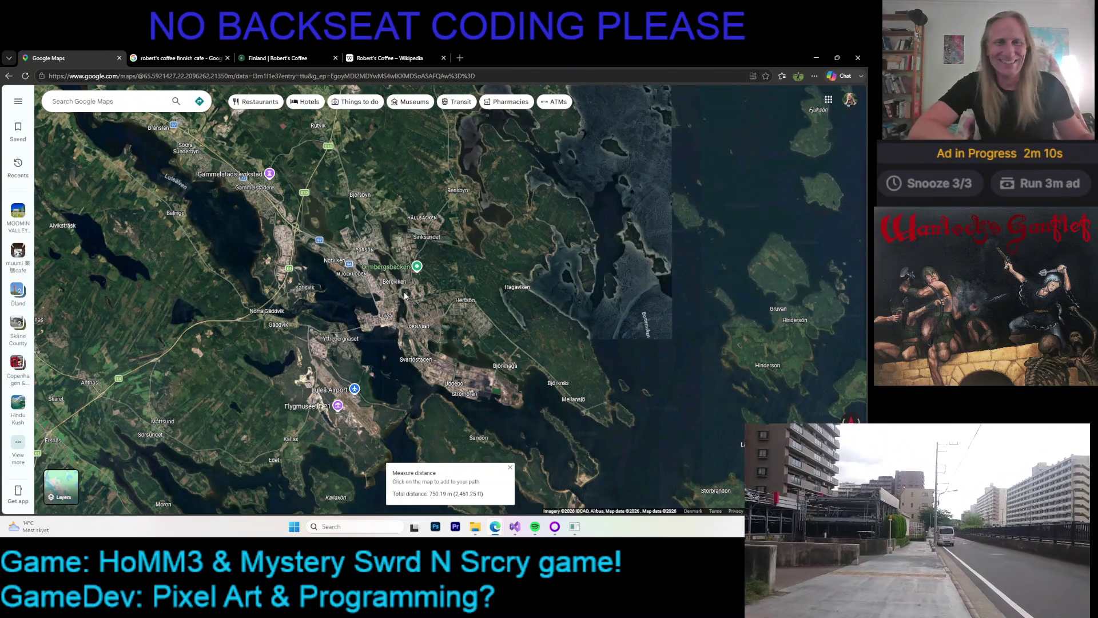
- Zoom back out and pan the satellite map east to Japan and East Asia
scroll(405, 296, "down", 4)
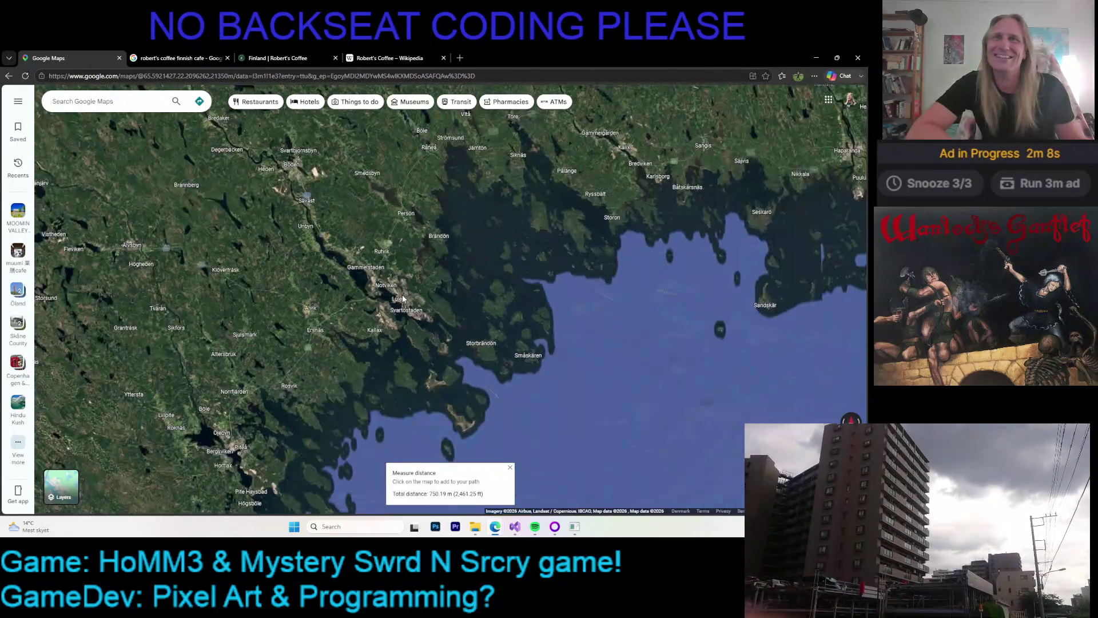
scroll(435, 323, "down", 5)
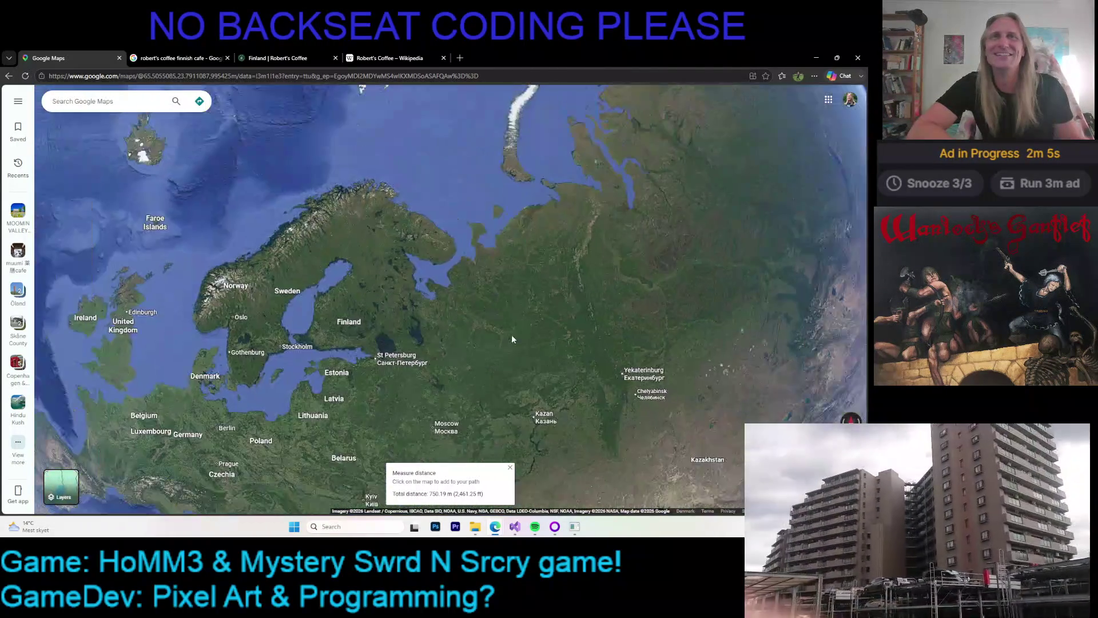
left_click_drag(512, 339, 469, 329)
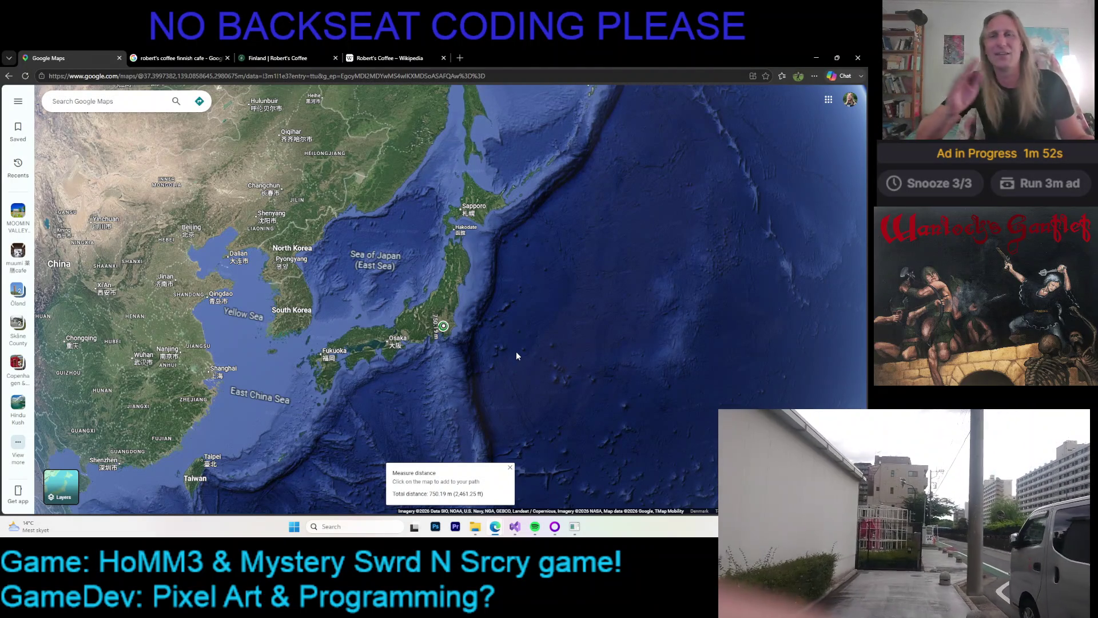
- Bring up the Swedish Robert's Coffee article at its top, then move on to the Robert's Coffee Finland page
left_click(390, 58)
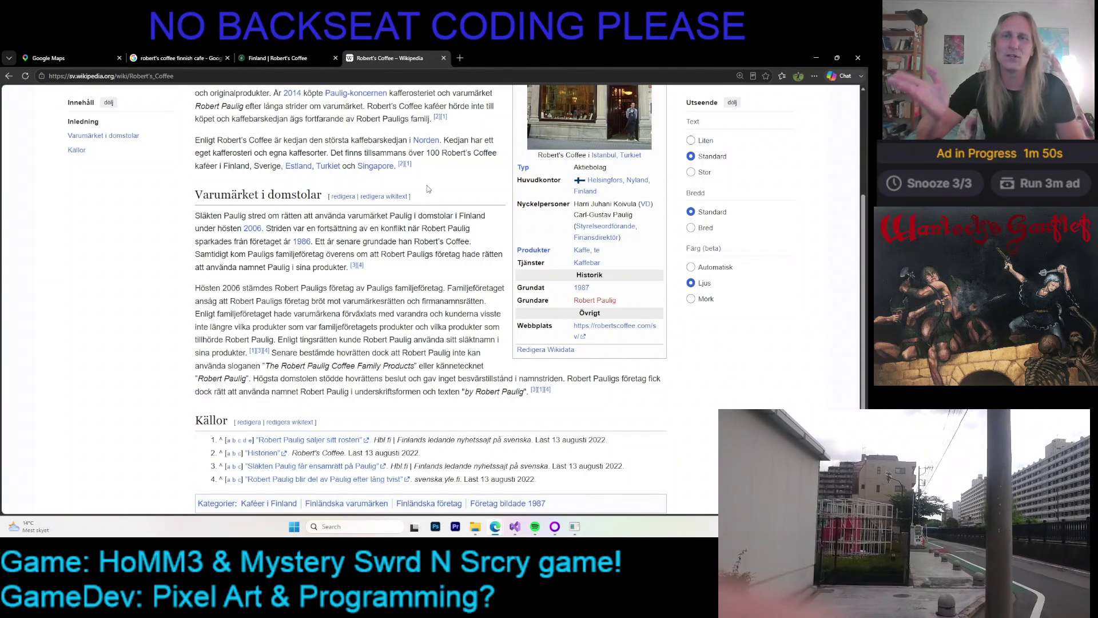
scroll(418, 216, "up", 3)
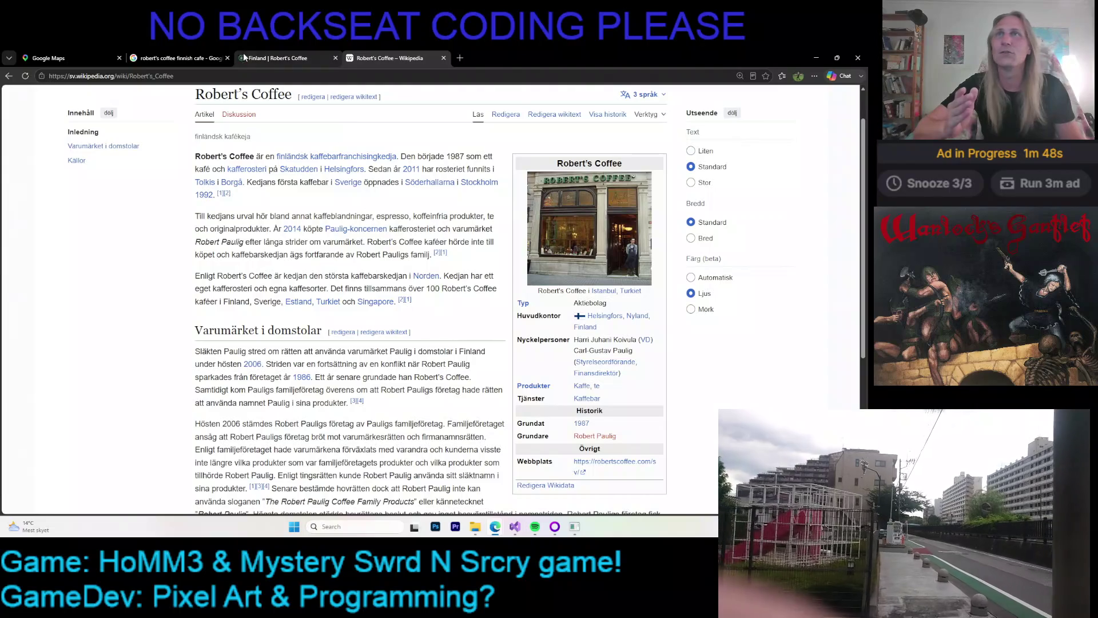
left_click(249, 61)
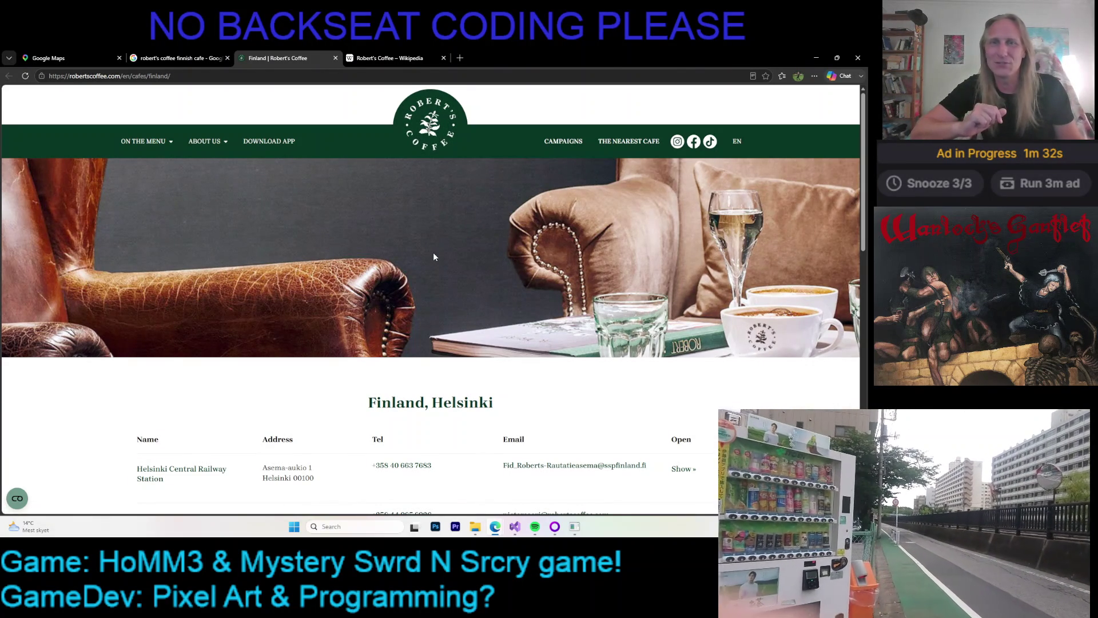
- Peek at the Wikipedia article, return to Robert's Coffee Finland and open THE NEAREST CAFE finder
scroll(432, 246, "down", 1)
key("ctrl+Tab")
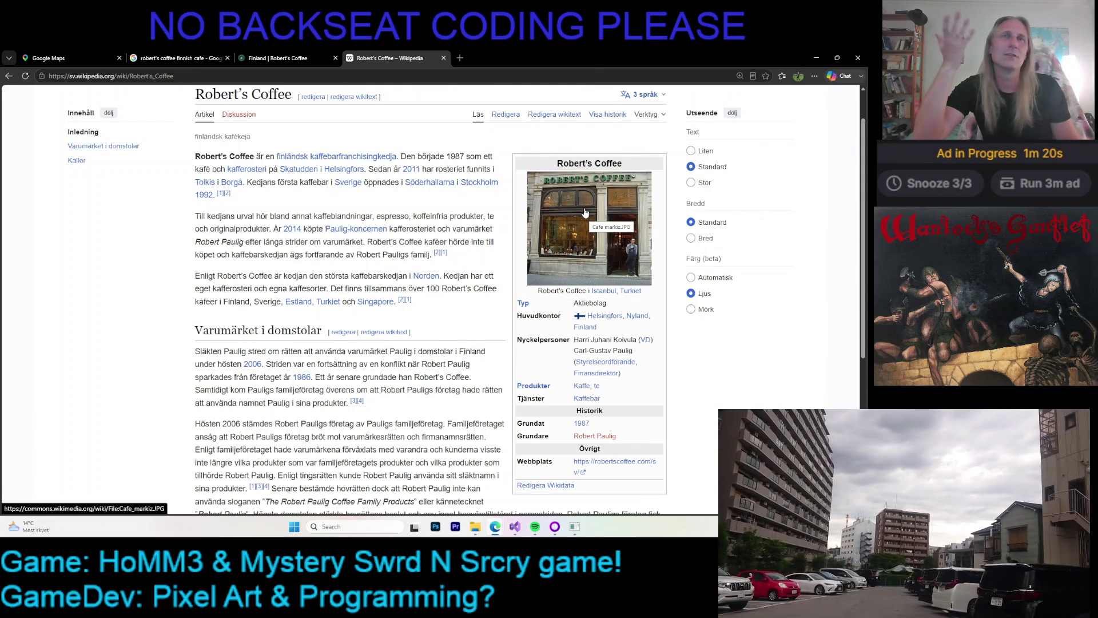
left_click(278, 56)
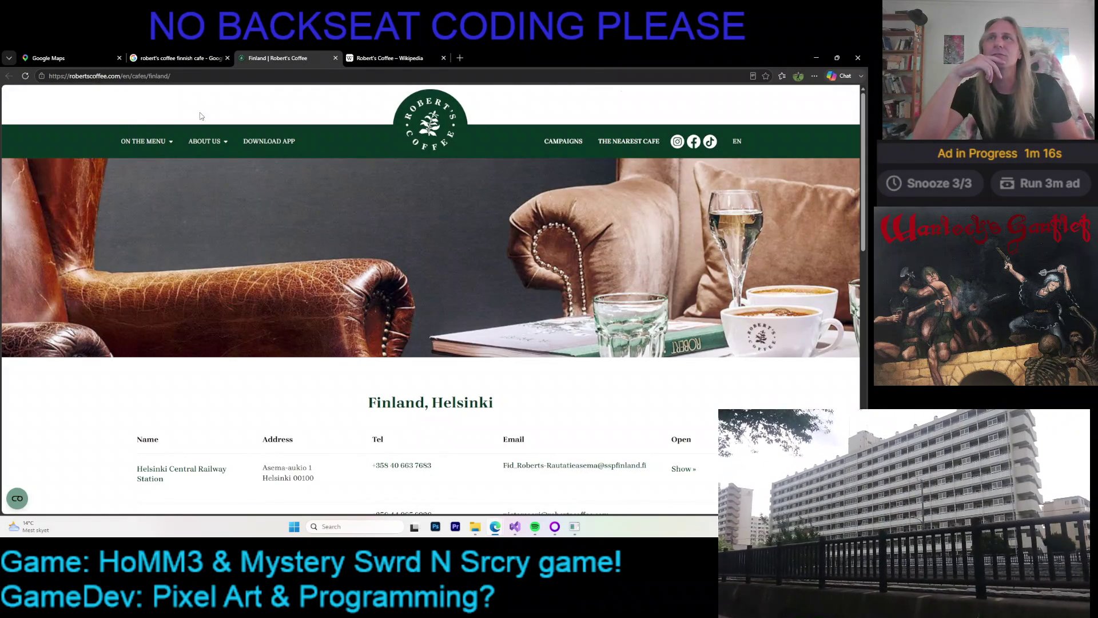
left_click(651, 143)
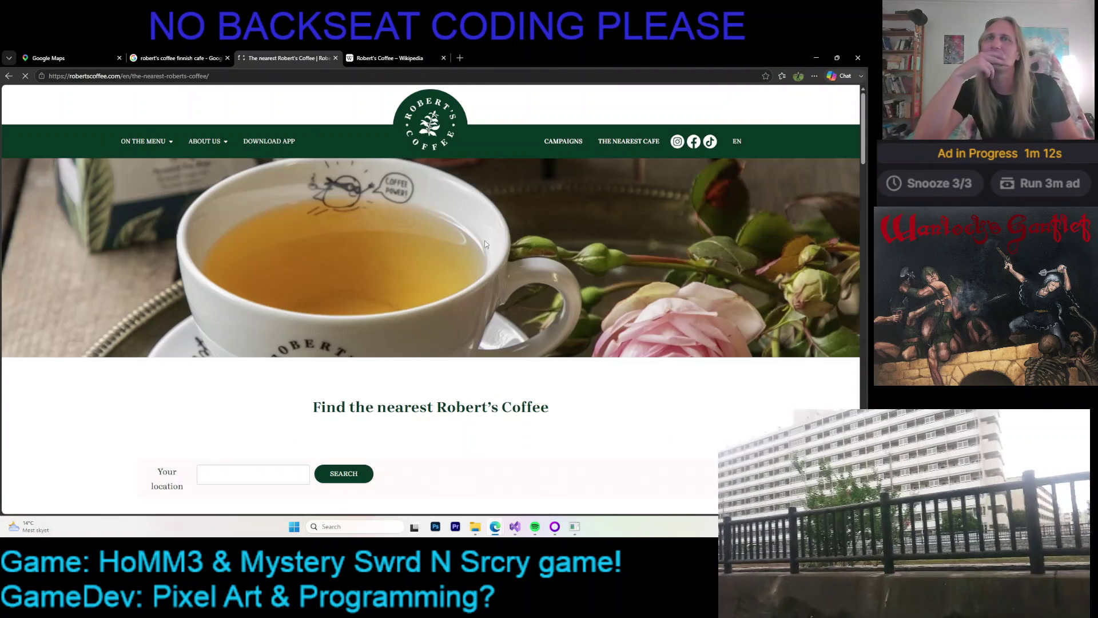
- Scroll to the café map, pan to Rovaniemi and zoom in and out across Finland
scroll(350, 323, "down", 4)
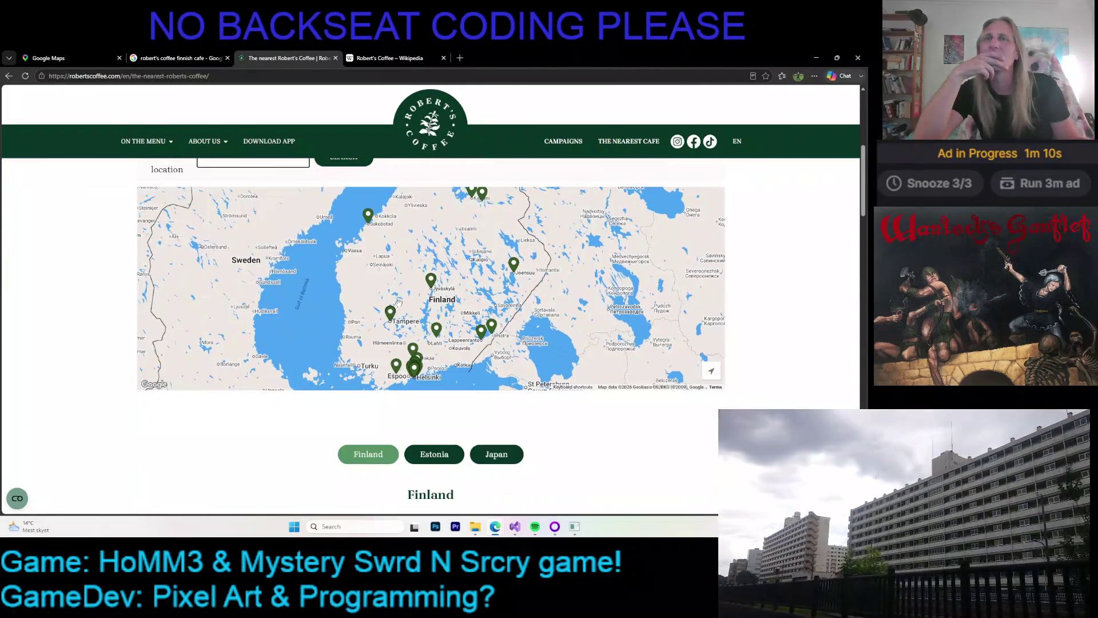
left_click_drag(350, 323, 403, 329)
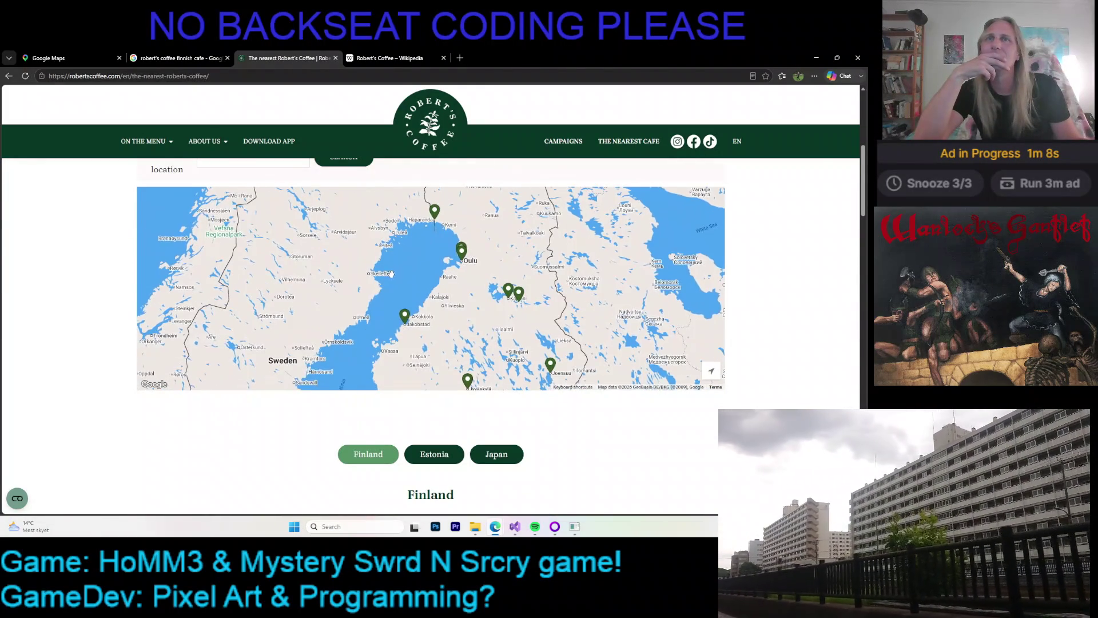
scroll(421, 315, "up", 2)
scroll(416, 312, "up", 1)
scroll(412, 307, "up", 1)
scroll(407, 303, "up", 1)
scroll(407, 303, "down", 1)
scroll(407, 296, "down", 1)
scroll(409, 286, "down", 1)
scroll(410, 277, "down", 1)
scroll(412, 272, "down", 1)
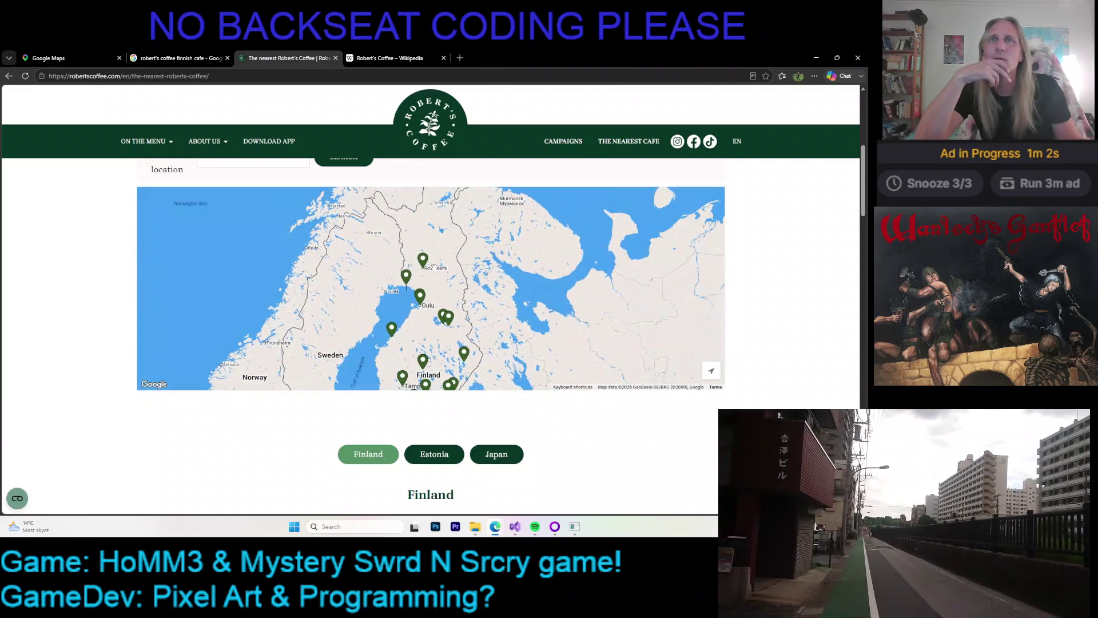
scroll(396, 327, "down", 1)
- Move the café map to southern Finland and Estonia, adjusting the zoom
left_click_drag(396, 327, 425, 266)
scroll(411, 308, "up", 1)
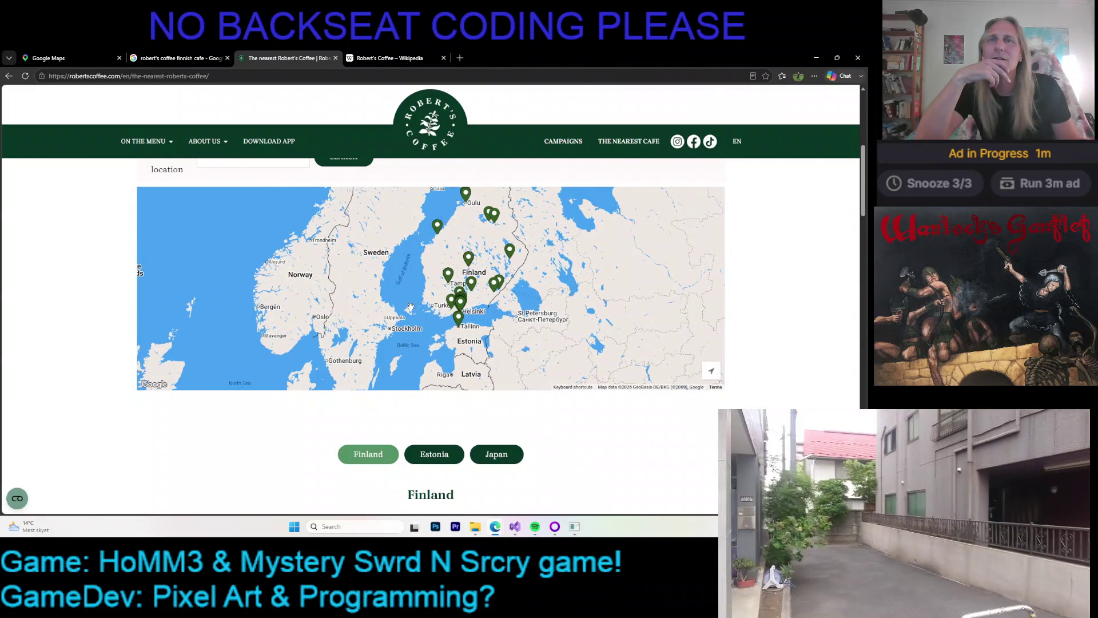
scroll(595, 403, "down", 3)
scroll(595, 403, "up", 2)
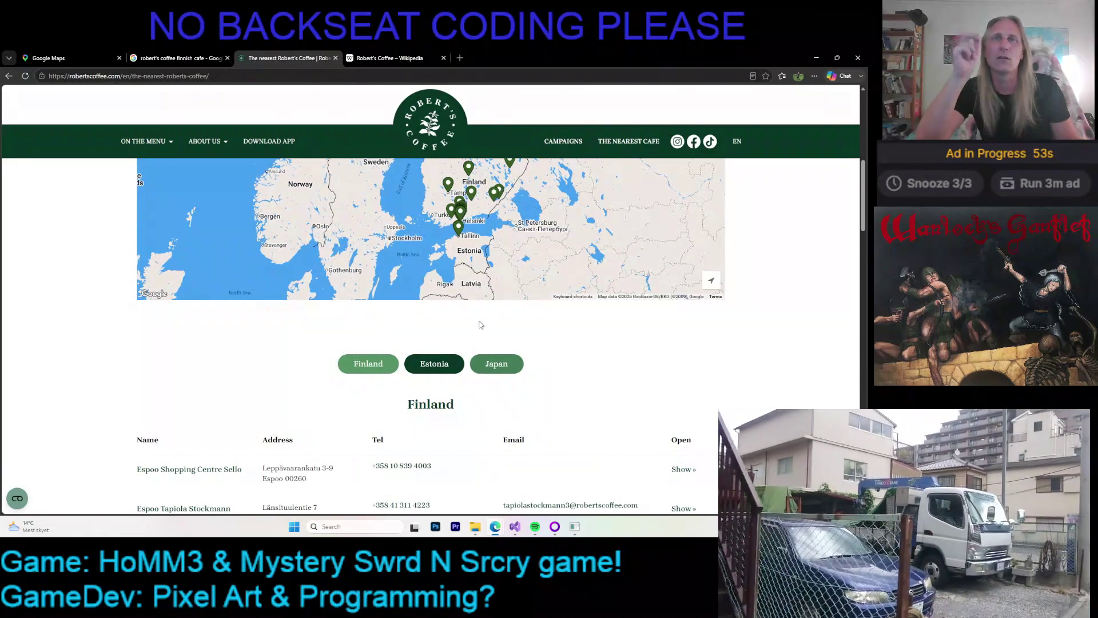
scroll(511, 436, "up", 2)
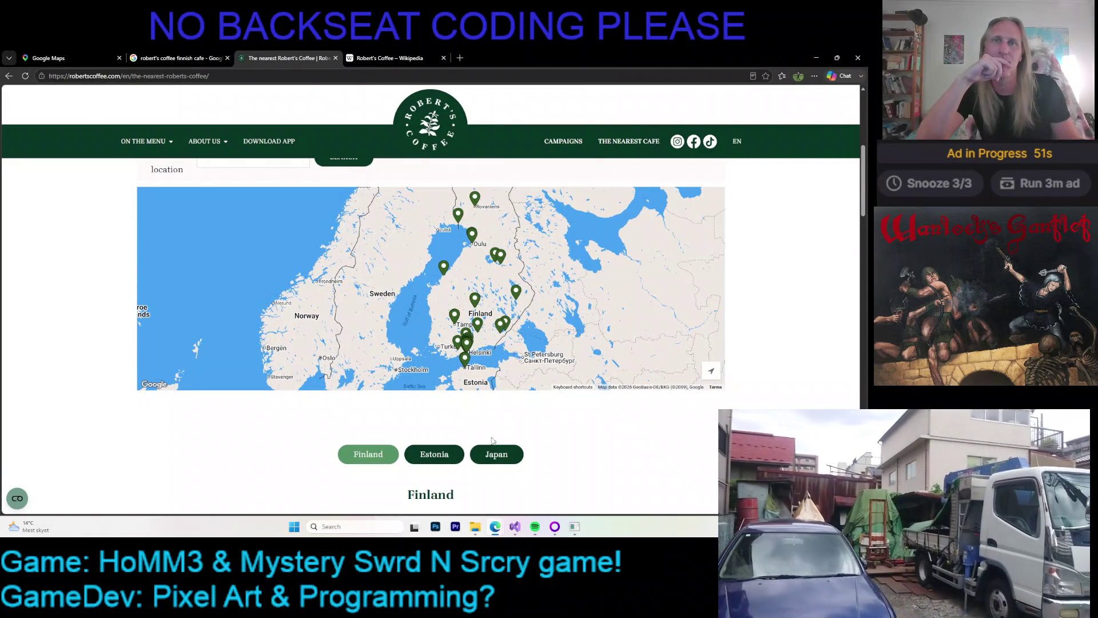
- List the Estonia cafés, zoom in on the Tallinn cluster, then show the Japan café list
left_click(435, 454)
left_click_drag(523, 331, 511, 236)
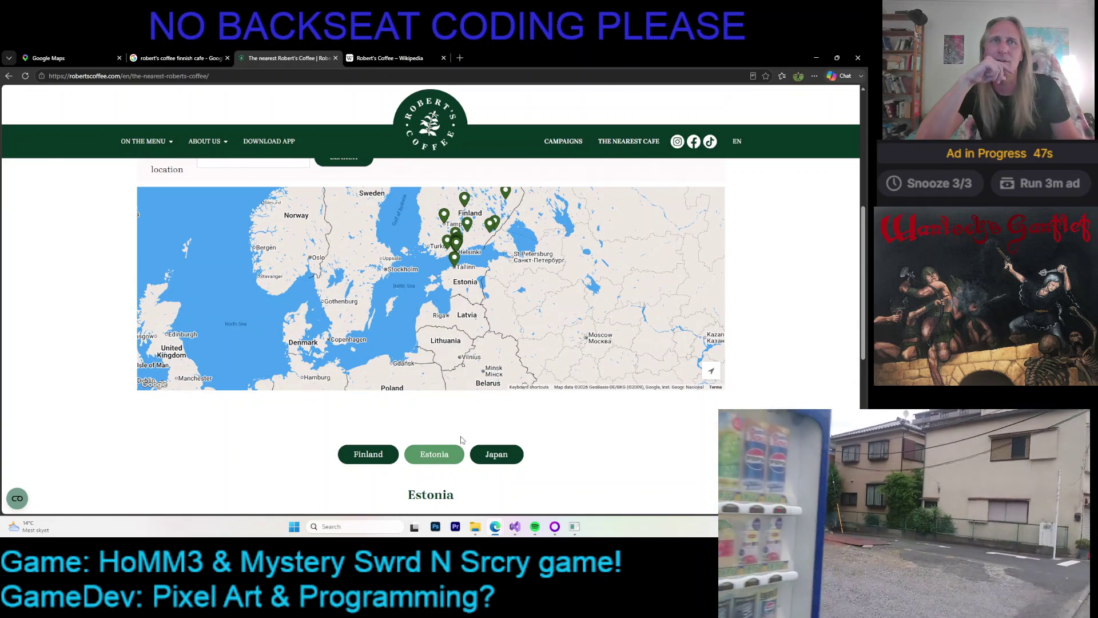
left_click(439, 461)
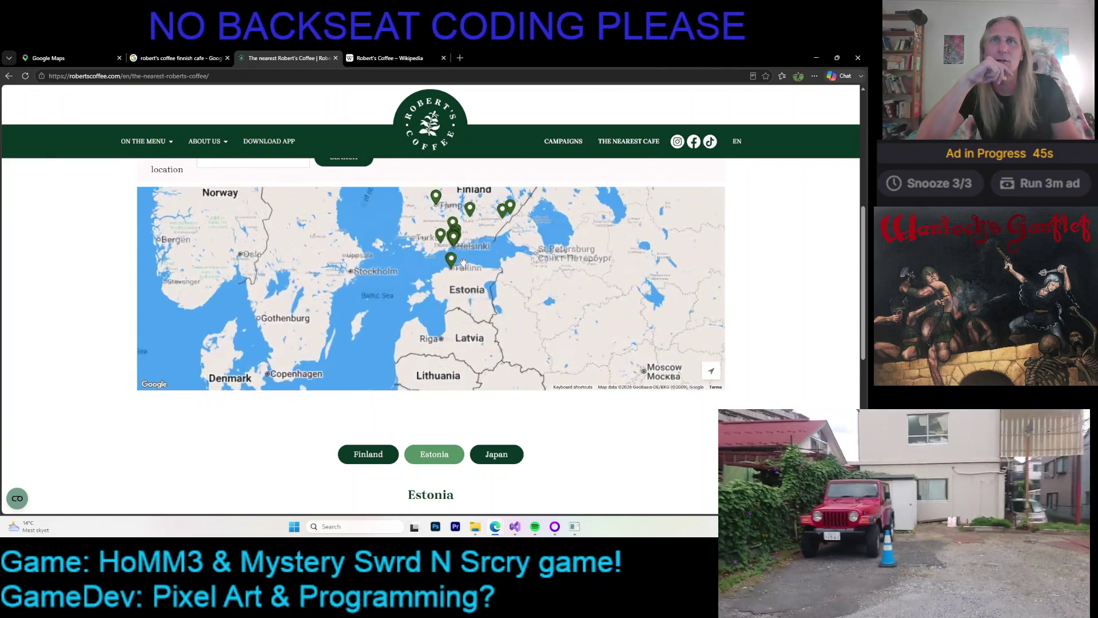
scroll(427, 249, "down", 5)
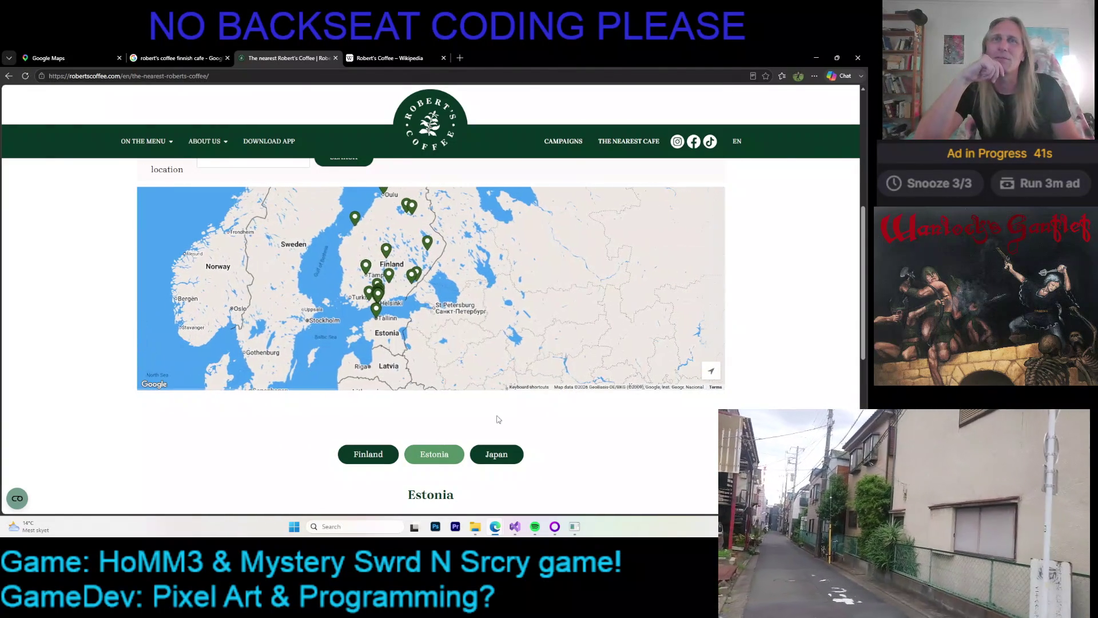
left_click(497, 454)
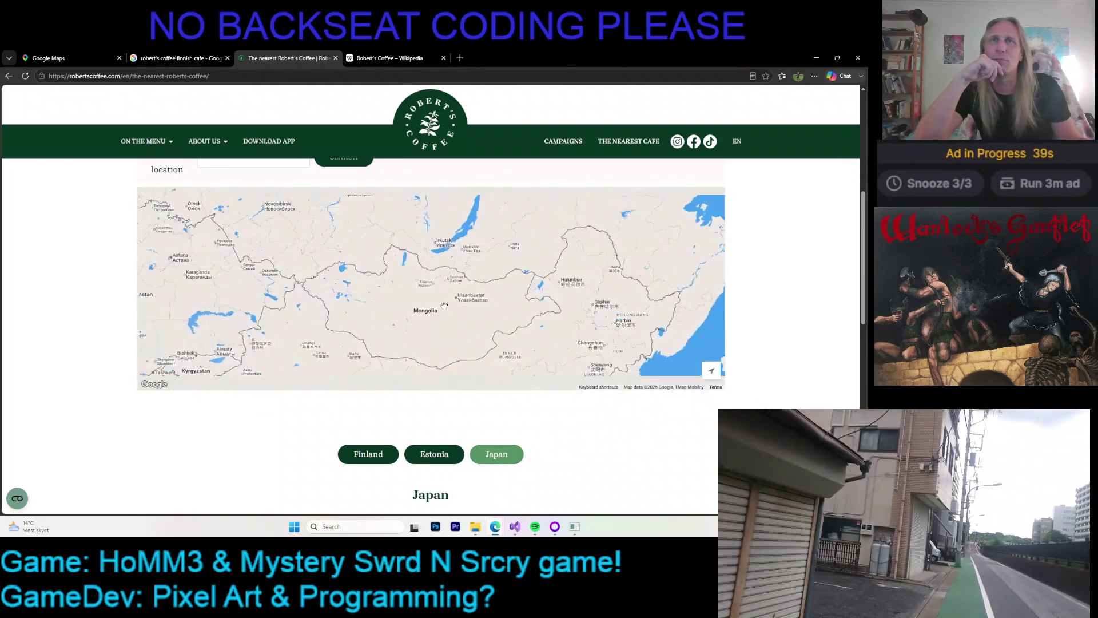
- Zoom the café map into the Hanno café near Metsä Village, then back out
scroll(481, 257, "up", 3)
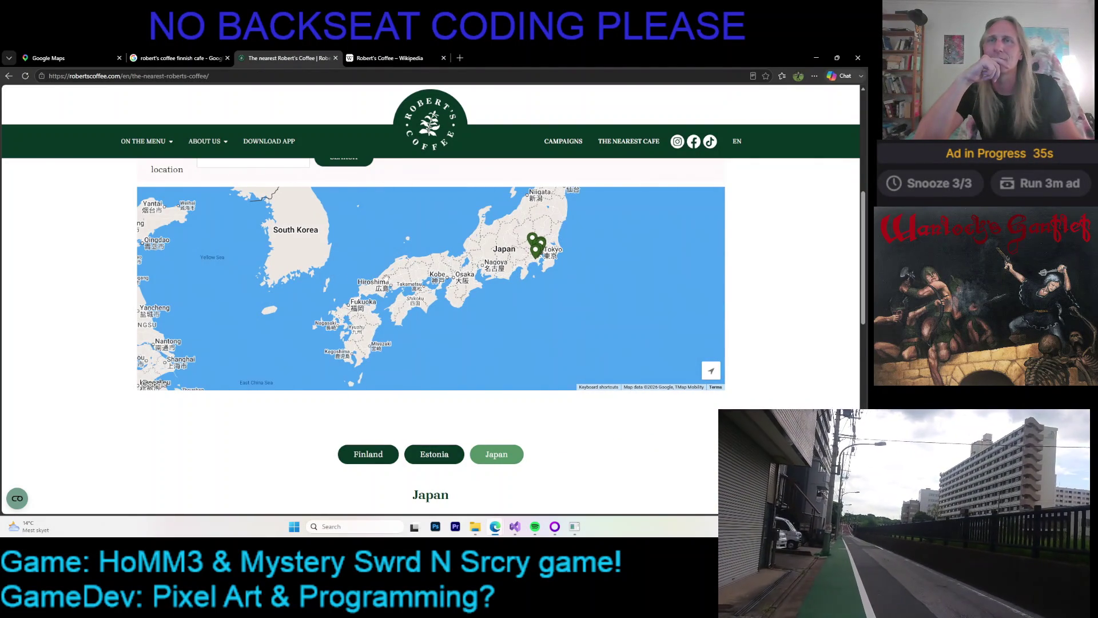
scroll(357, 293, "up", 3)
scroll(370, 300, "up", 2)
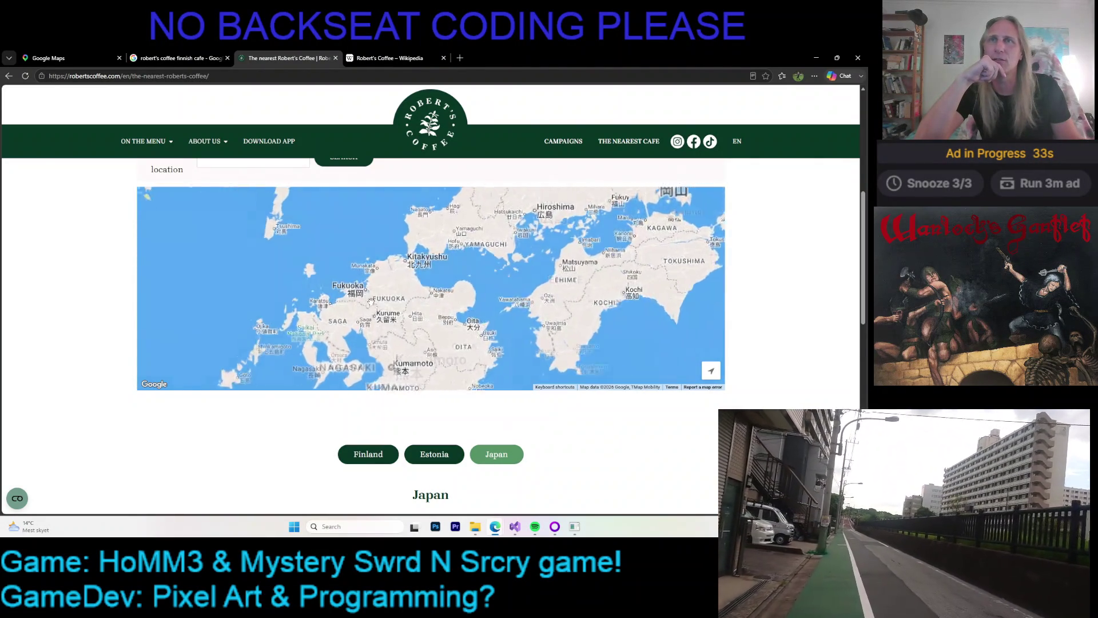
scroll(360, 273, "down", 1)
scroll(401, 278, "down", 1)
scroll(440, 284, "down", 1)
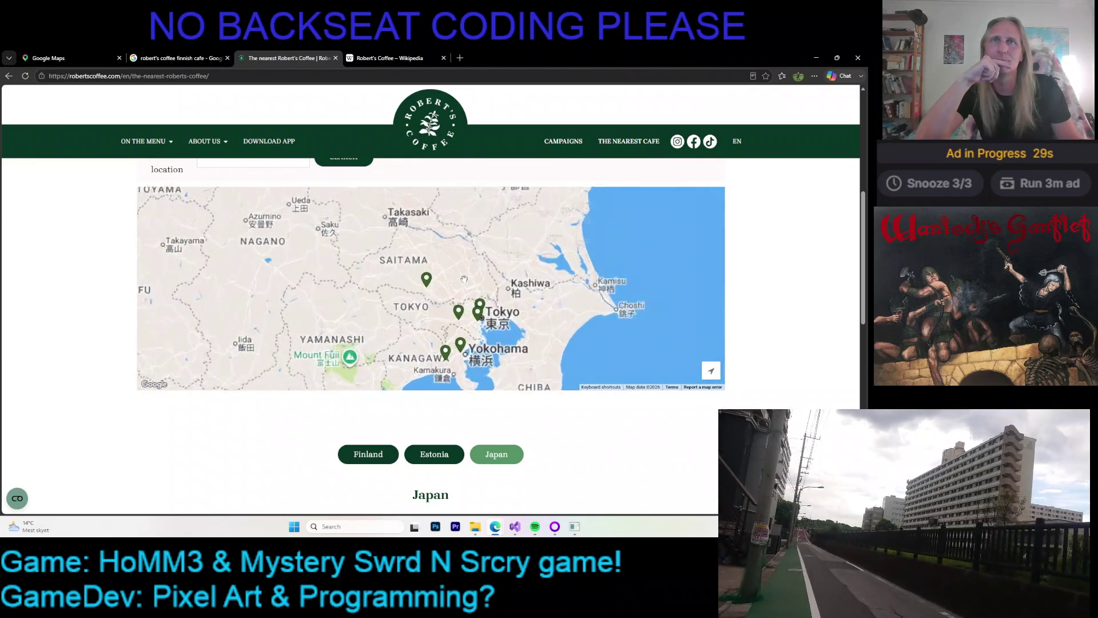
scroll(464, 279, "up", 2)
scroll(392, 285, "up", 1)
scroll(401, 293, "up", 2)
scroll(408, 302, "up", 1)
scroll(412, 306, "up", 1)
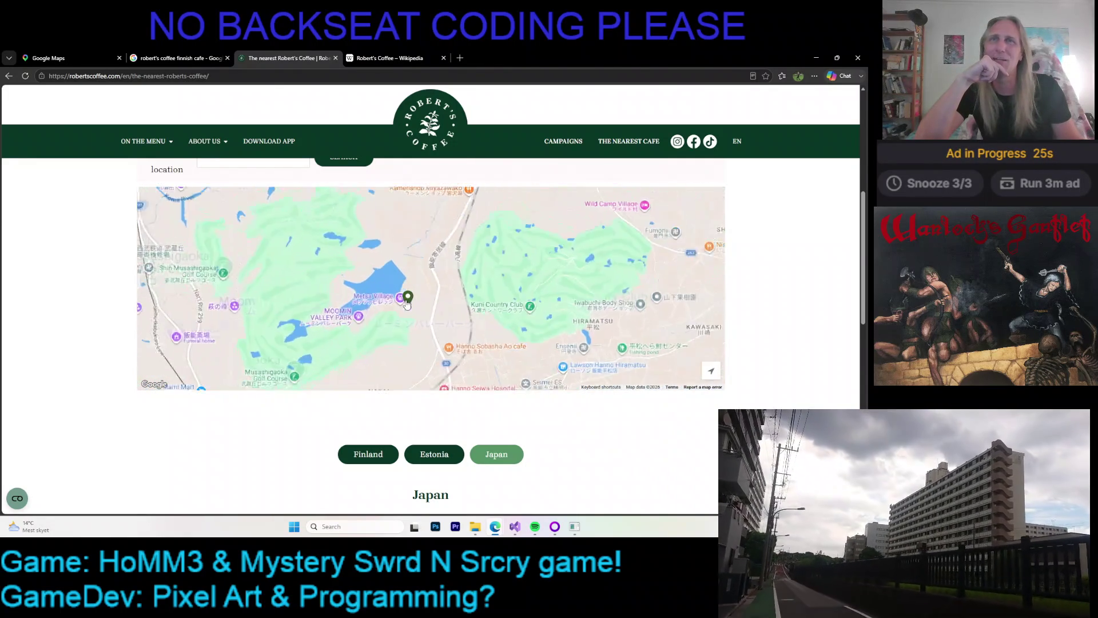
scroll(416, 309, "up", 1)
scroll(421, 312, "up", 1)
scroll(423, 318, "up", 1)
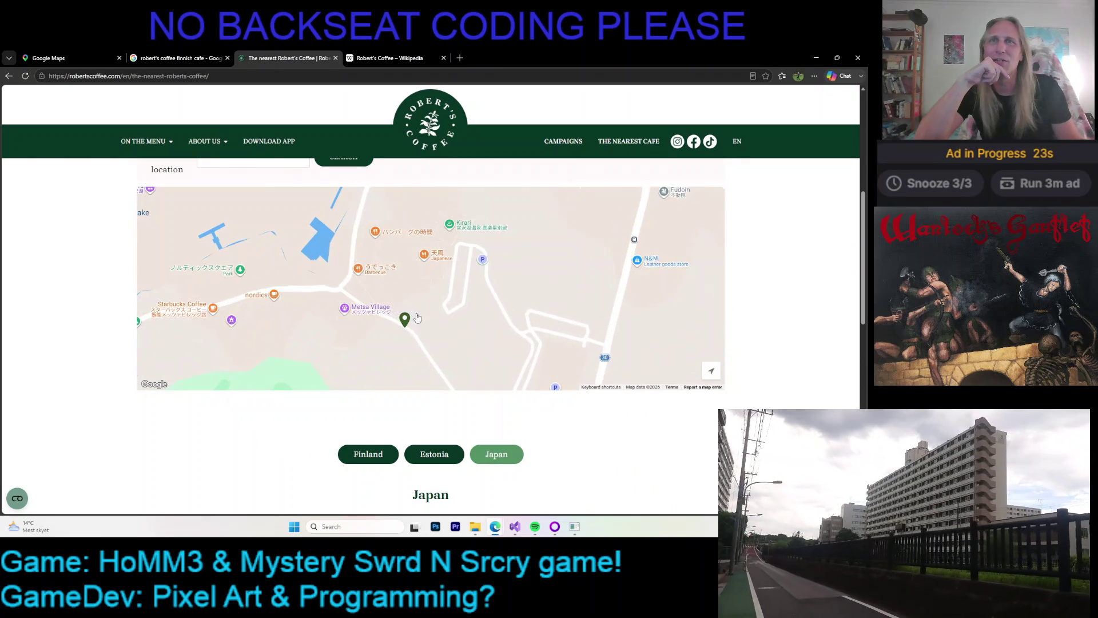
scroll(418, 324, "down", 2)
scroll(414, 328, "down", 1)
scroll(413, 327, "down", 1)
scroll(413, 327, "down", 1)
scroll(413, 328, "down", 1)
scroll(378, 220, "down", 1)
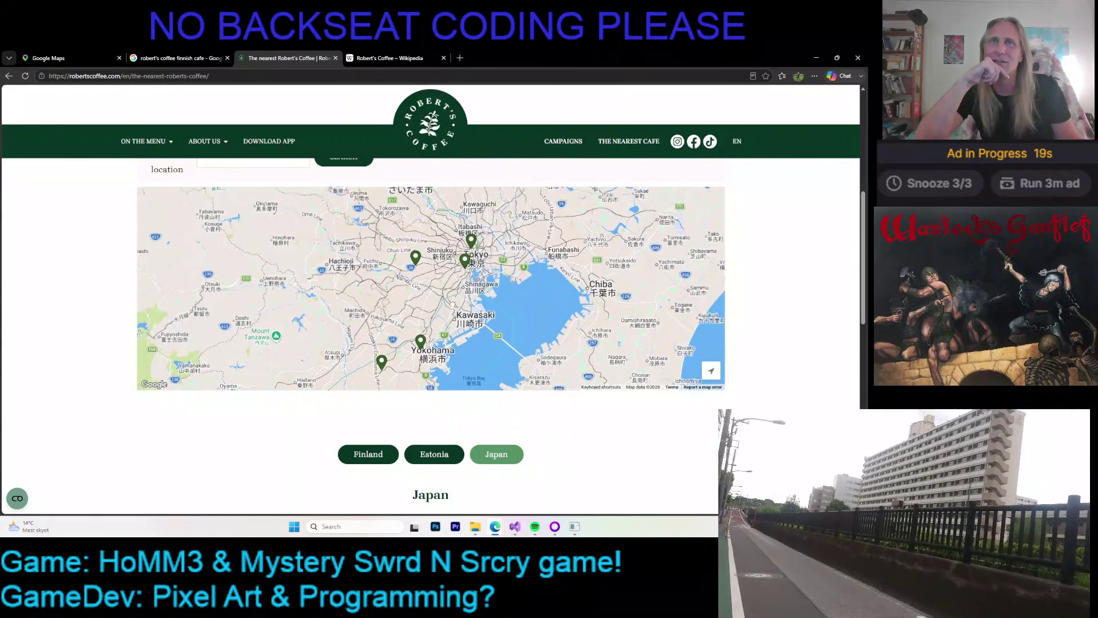
- Pan the café map to Tokyo Bay to show the five Tokyo and Yokohama café pins
left_click_drag(396, 353, 408, 300)
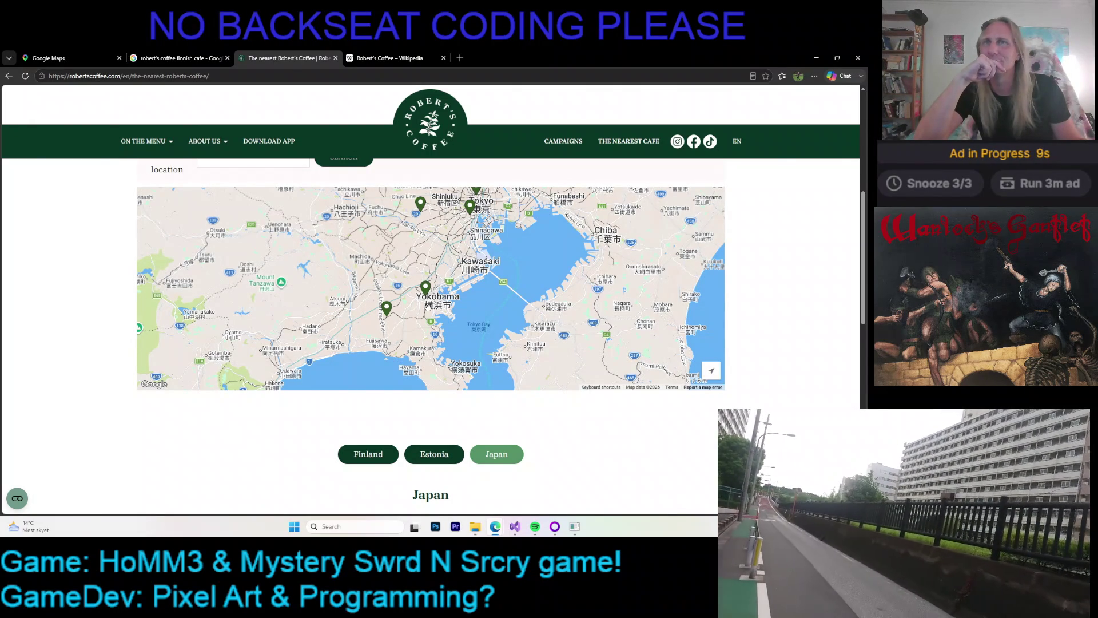
scroll(426, 295, "up", 2)
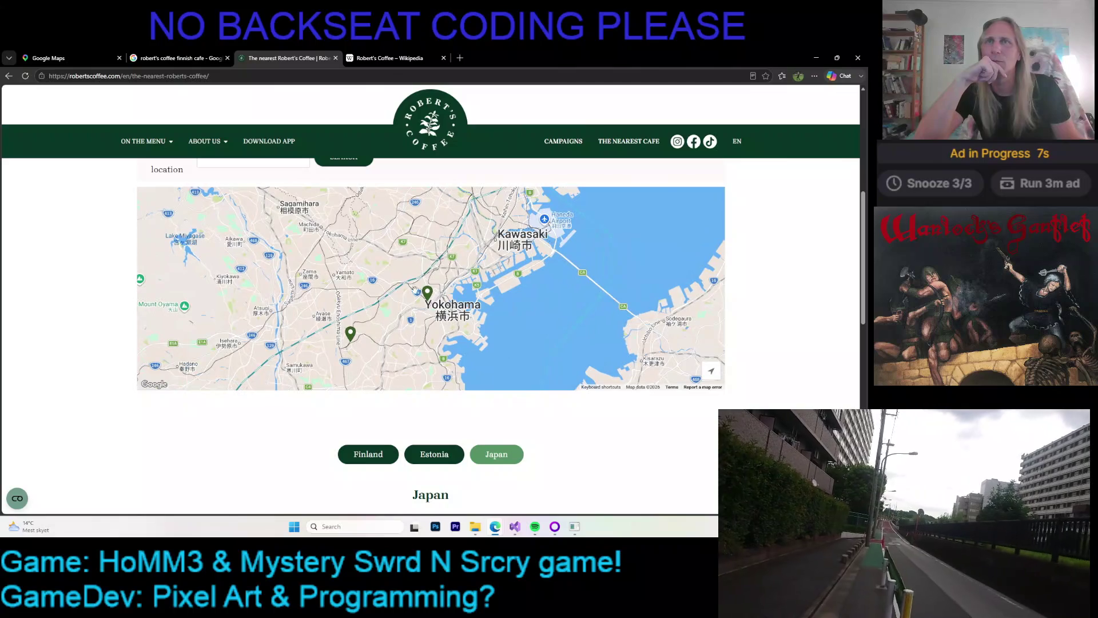
scroll(413, 289, "down", 2)
left_click_drag(432, 314, 426, 356)
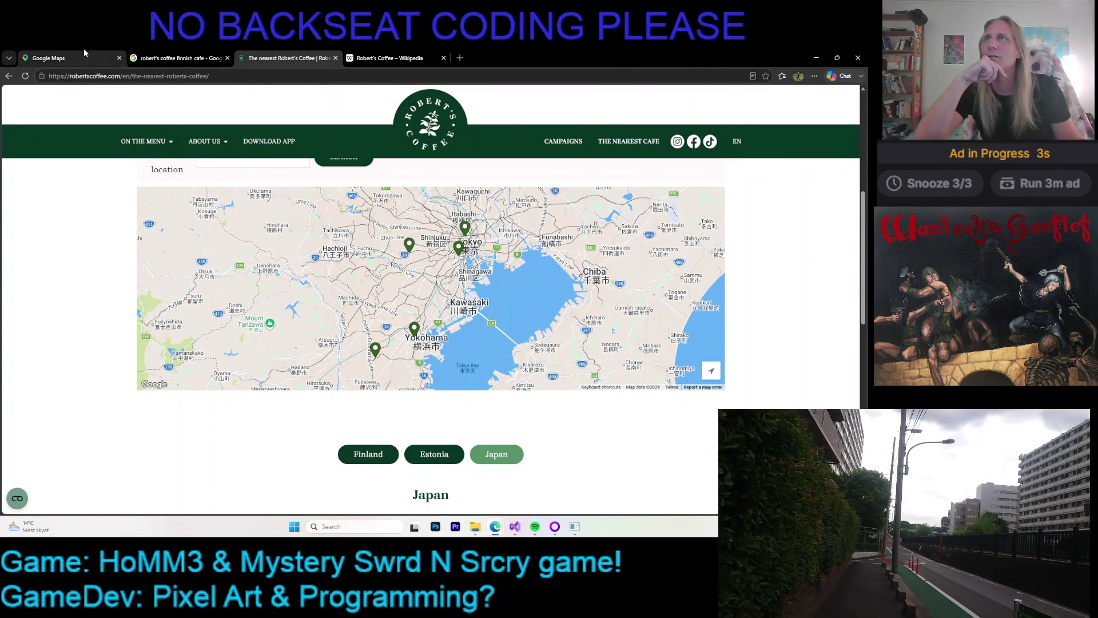
- Switch to the Google Maps satellite view and zoom in on Tokyo
left_click(49, 57)
scroll(321, 214, "down", 3)
scroll(321, 214, "up", 3)
scroll(438, 258, "up", 5)
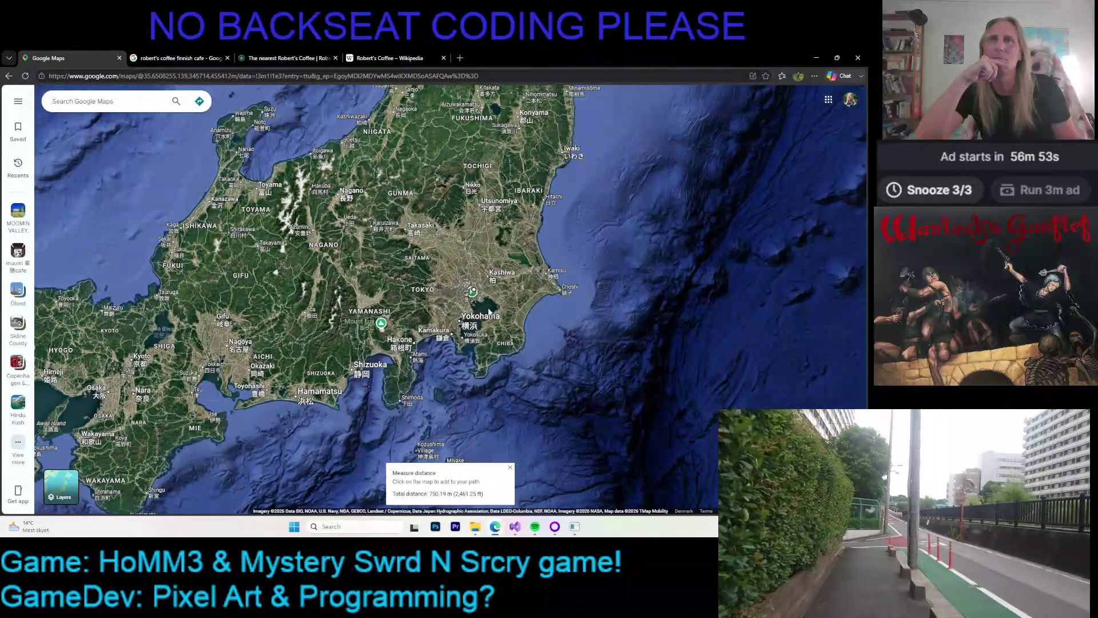
scroll(487, 292, "up", 3)
scroll(479, 308, "up", 2)
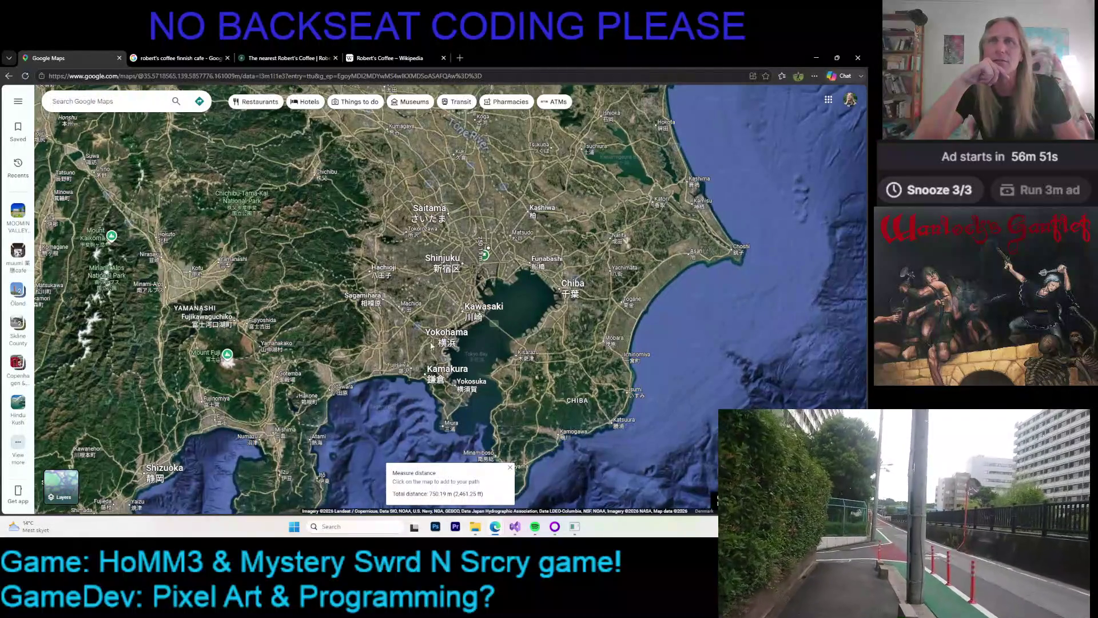
scroll(456, 324, "up", 3)
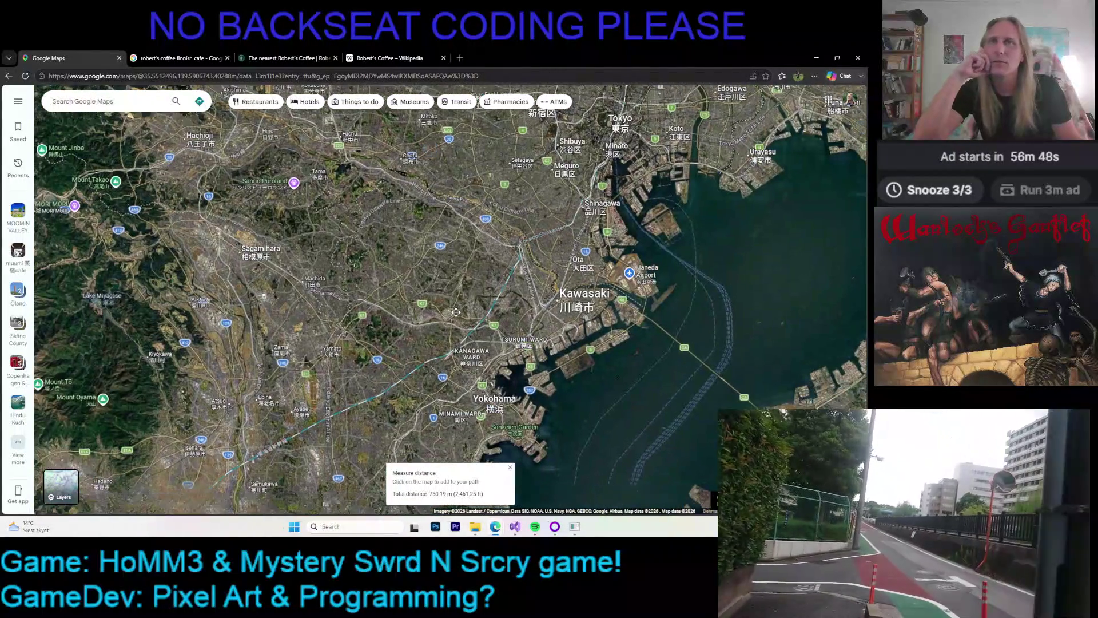
scroll(477, 336, "up", 2)
- Pan across Chofu, Kawasaki and Yokohama, zoom out over Tokyo Bay, then return to the café map
left_click_drag(477, 336, 429, 362)
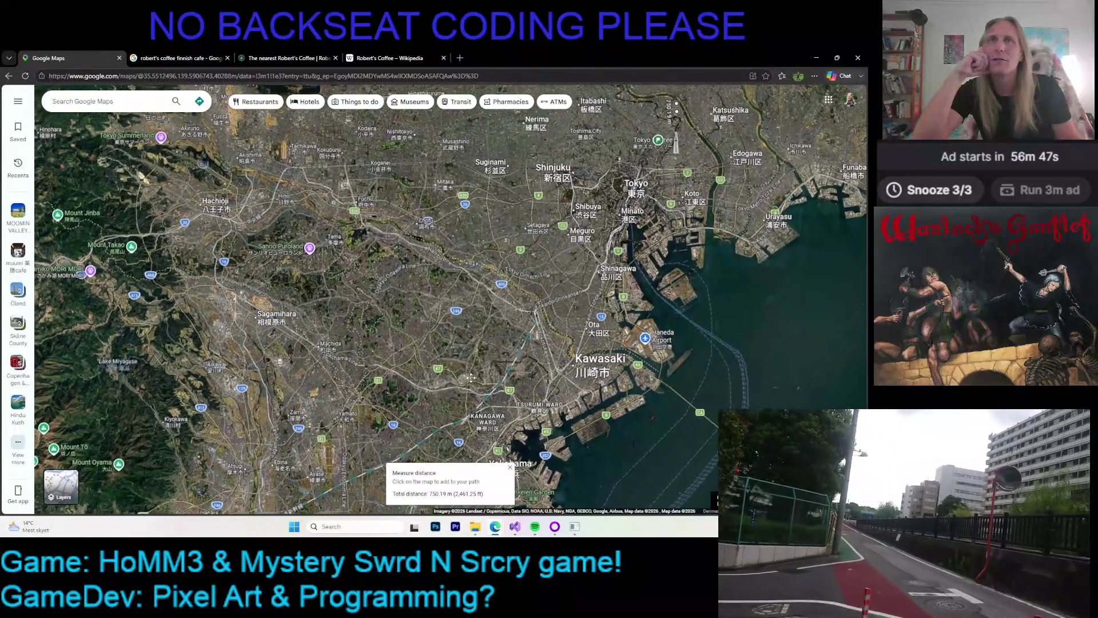
scroll(432, 242, "up", 2)
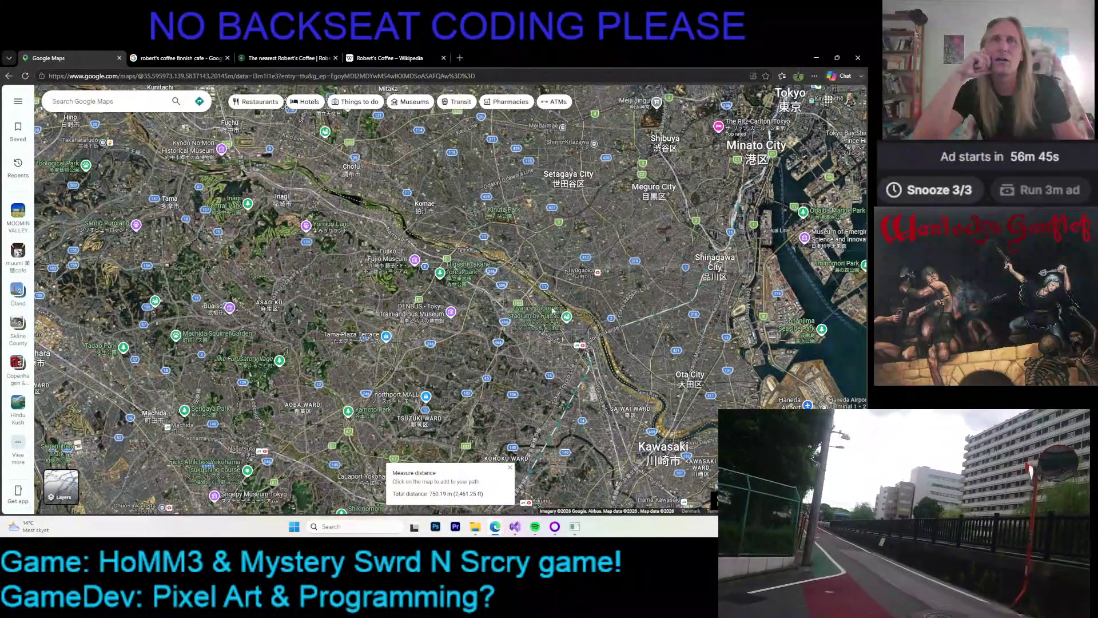
left_click_drag(550, 296, 439, 252)
scroll(439, 339, "up", 2)
scroll(446, 306, "up", 2)
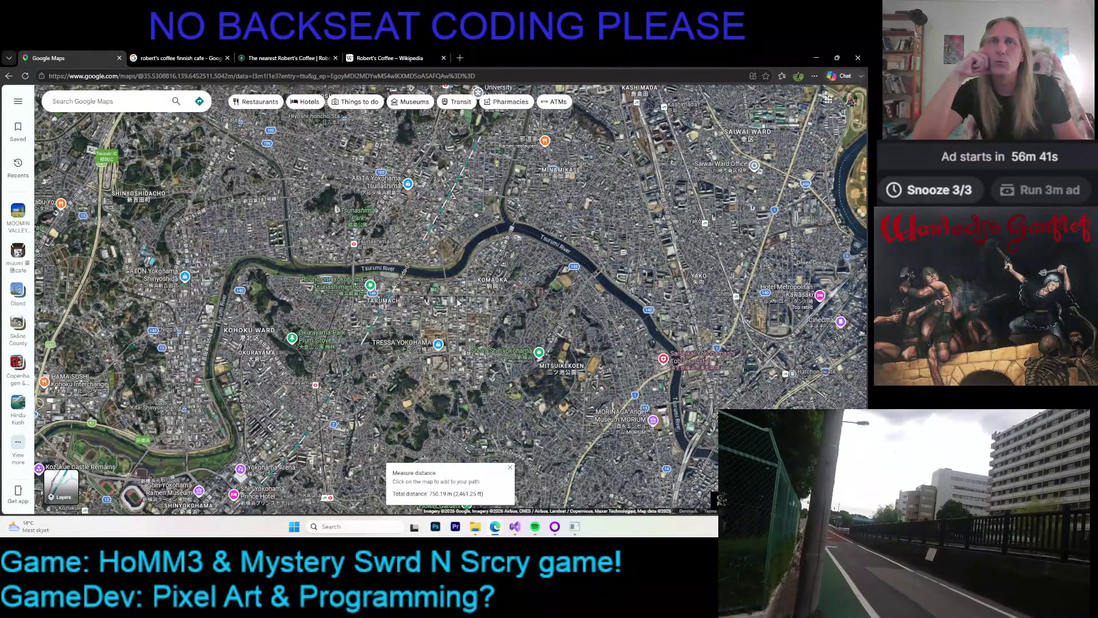
scroll(446, 303, "down", 3)
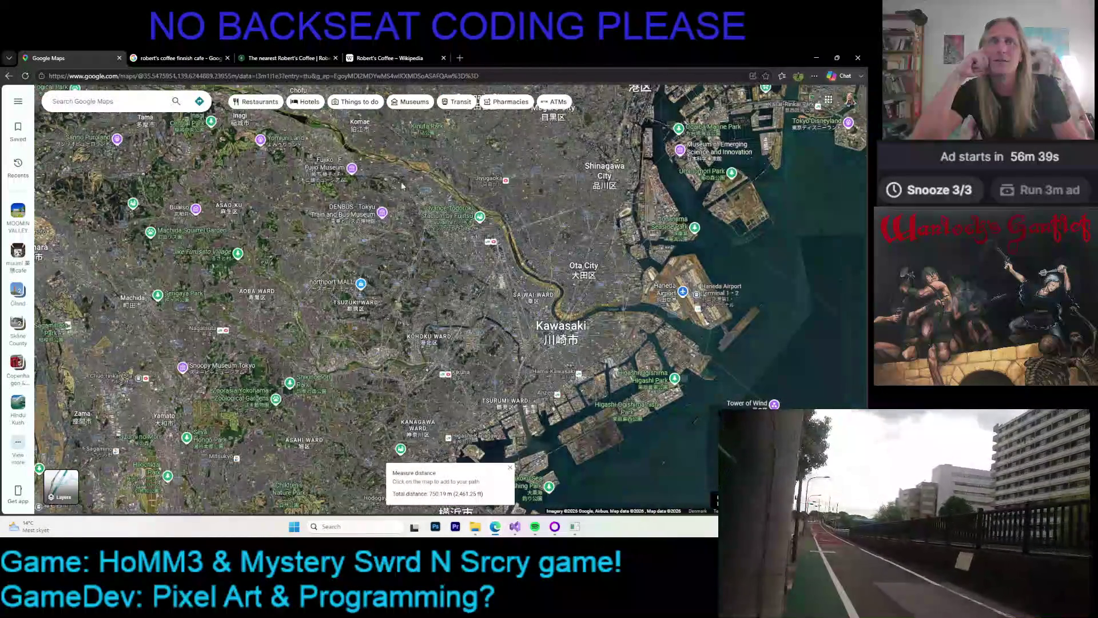
left_click_drag(433, 253, 458, 309)
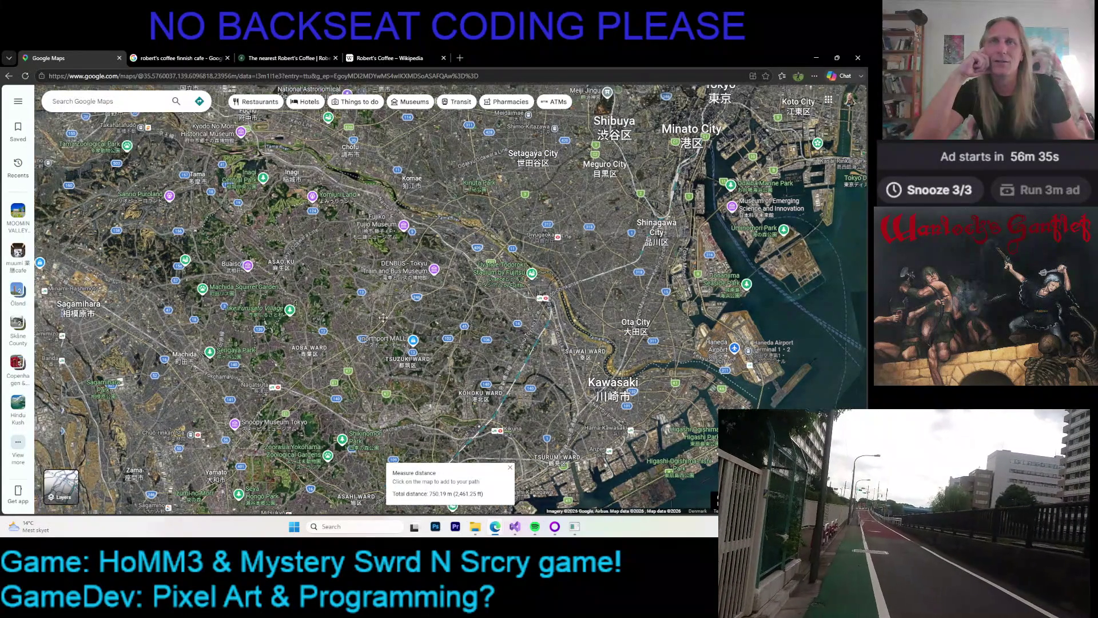
scroll(366, 315, "down", 5)
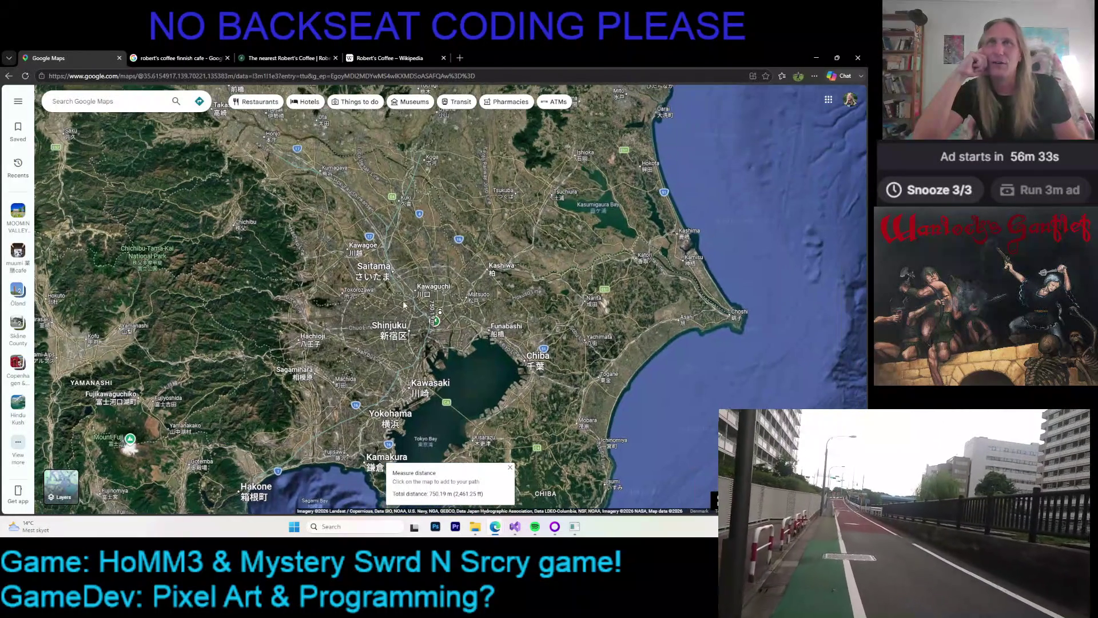
left_click(286, 58)
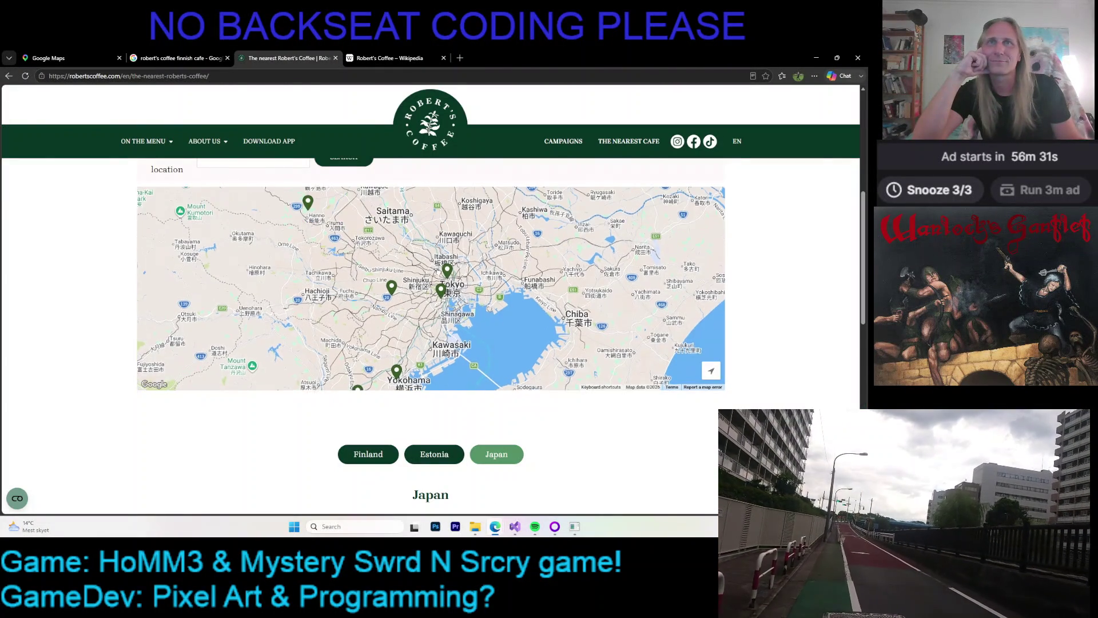
- Zoom the café map to street level on the Sengawa café pin, then switch back to Google Maps
scroll(401, 284, "up", 2)
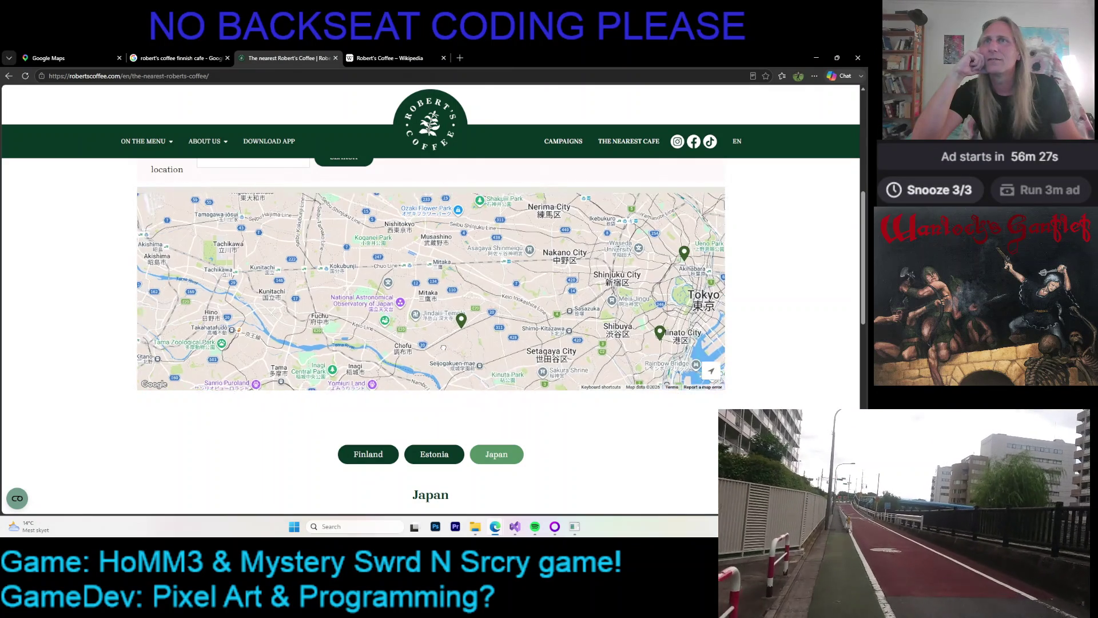
left_click_drag(387, 270, 314, 319)
scroll(313, 319, "up", 1)
scroll(313, 319, "up", 2)
left_click_drag(313, 319, 376, 325)
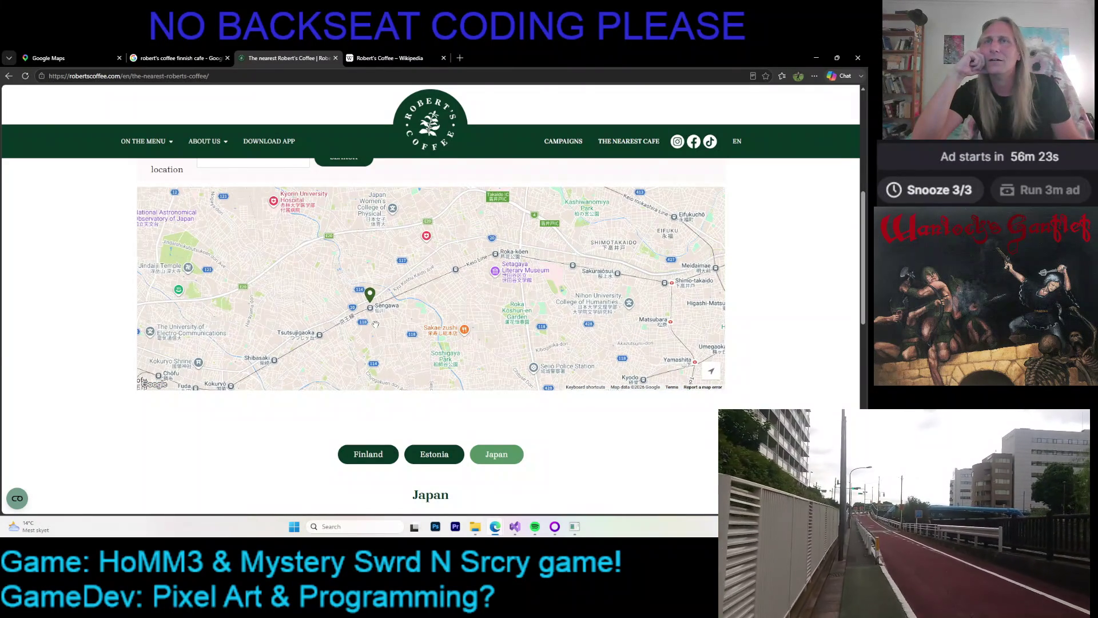
scroll(376, 325, "down", 1)
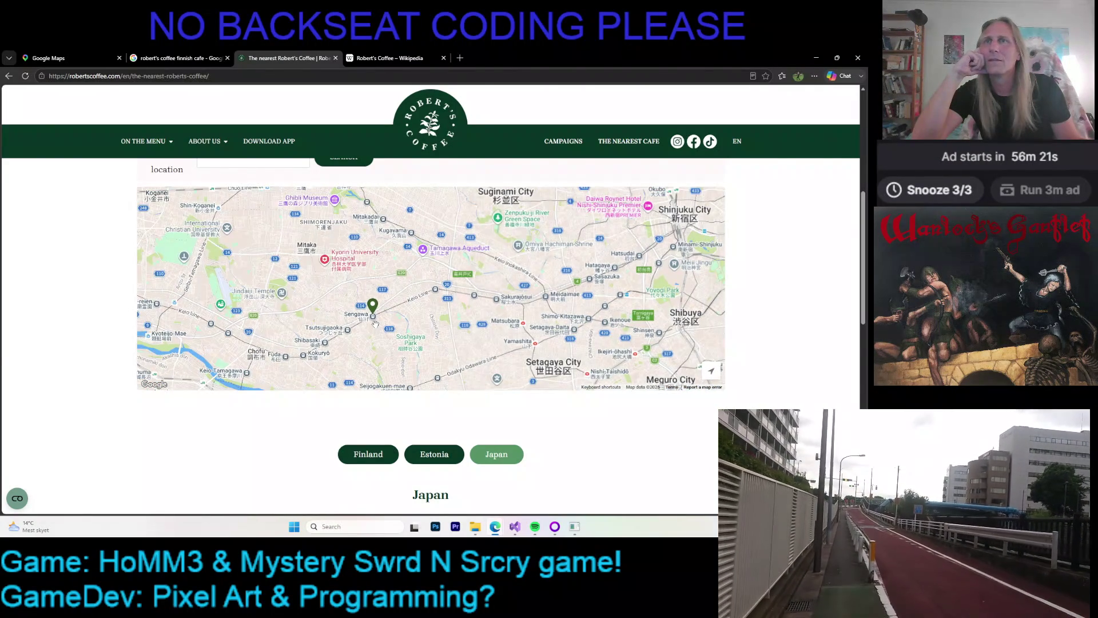
scroll(376, 325, "up", 2)
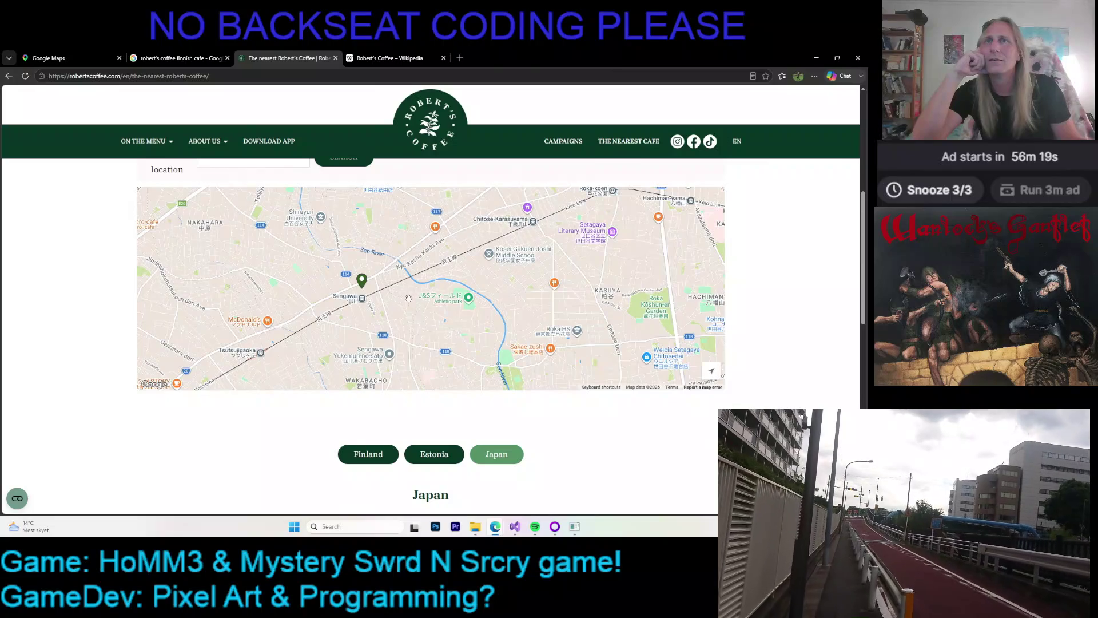
scroll(370, 307, "up", 1)
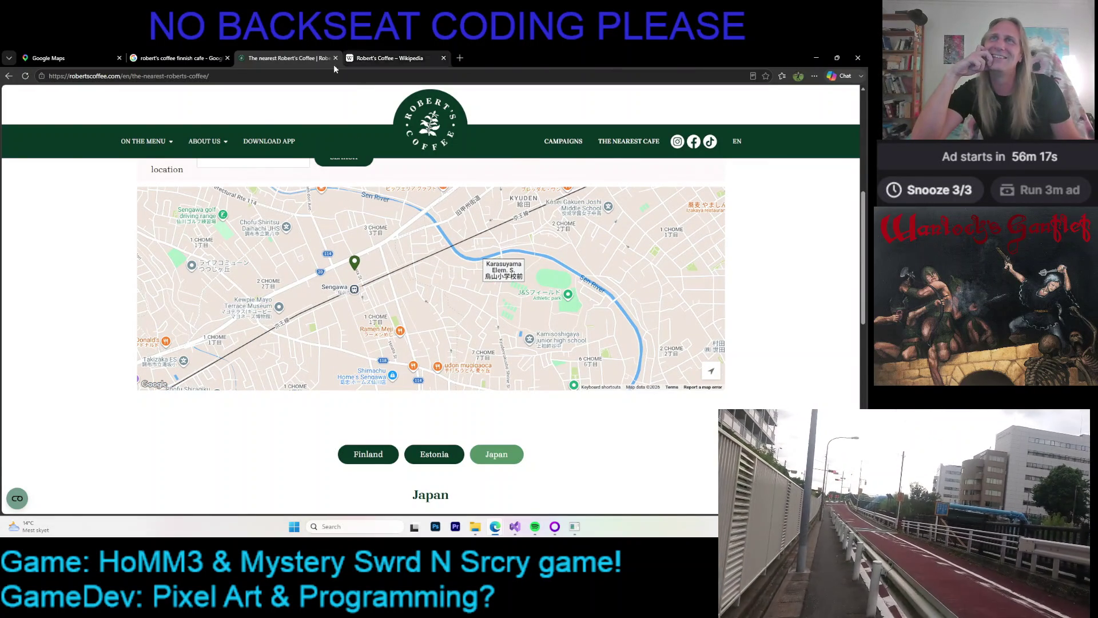
left_click(57, 57)
scroll(393, 283, "up", 3)
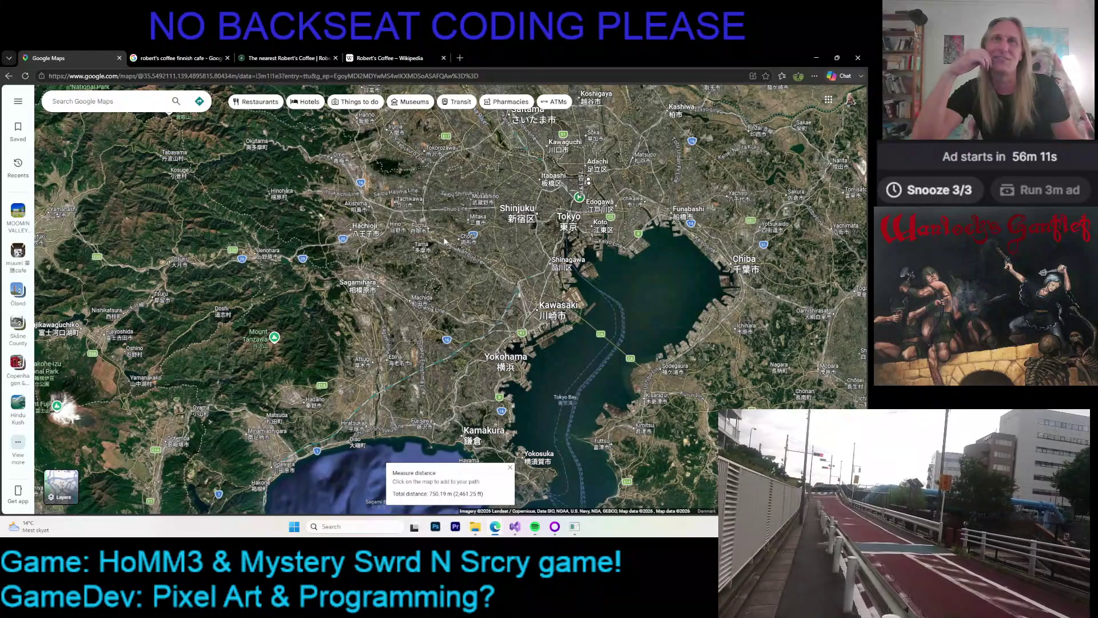
- Zoom the satellite map into Sengawa and pan to the buildings north of the station
scroll(443, 242, "up", 2)
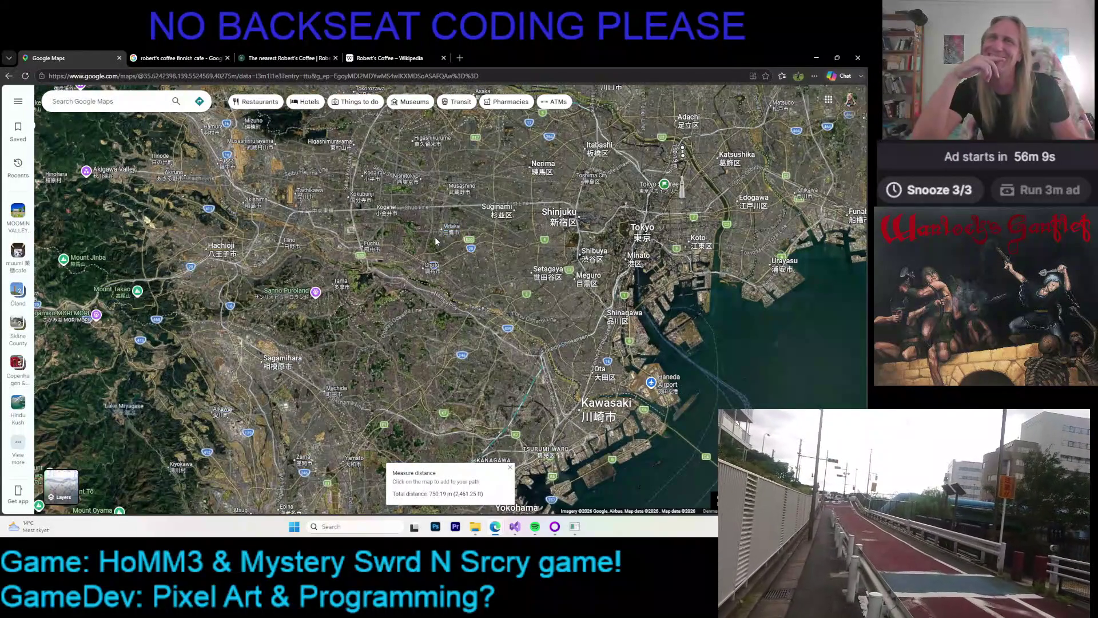
scroll(436, 241, "up", 3)
scroll(389, 274, "up", 3)
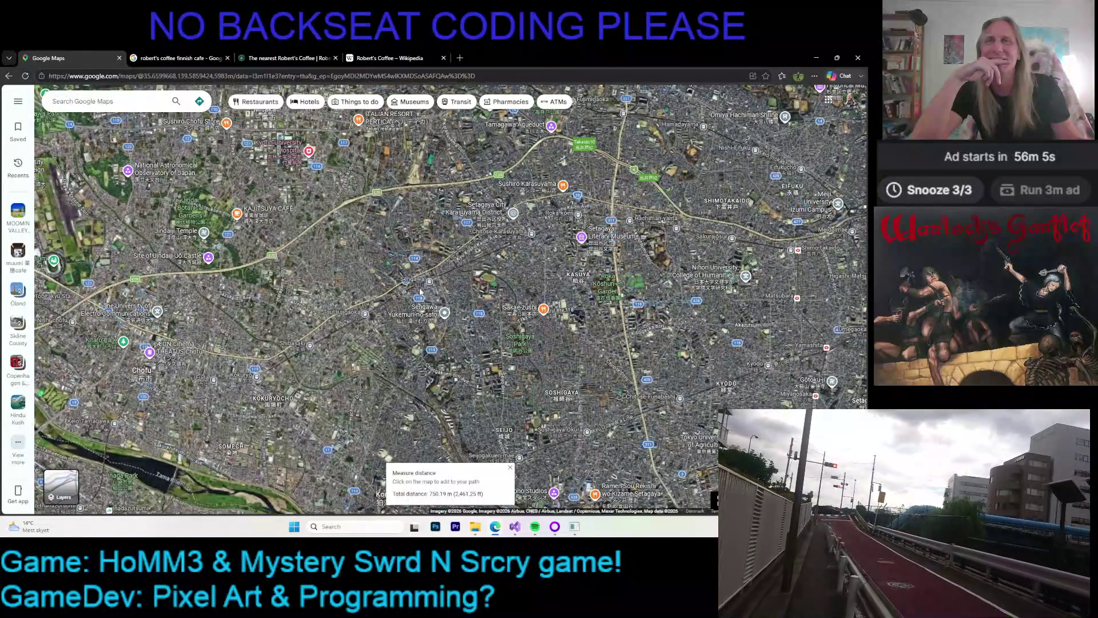
scroll(416, 296, "up", 3)
scroll(423, 289, "up", 3)
scroll(435, 281, "up", 3)
scroll(448, 276, "up", 3)
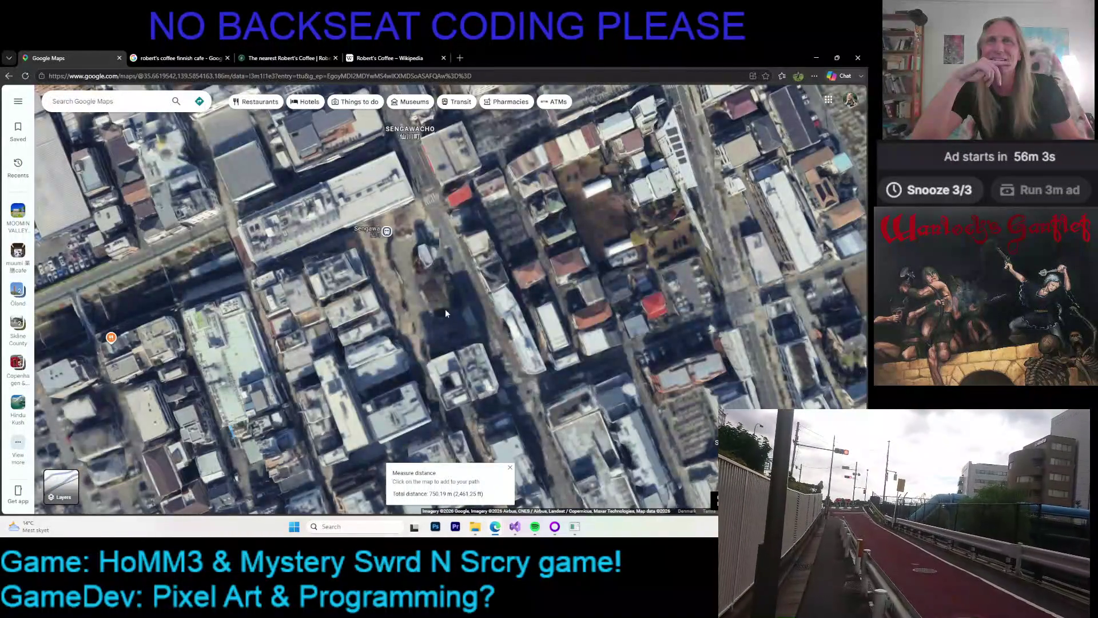
scroll(447, 313, "down", 2)
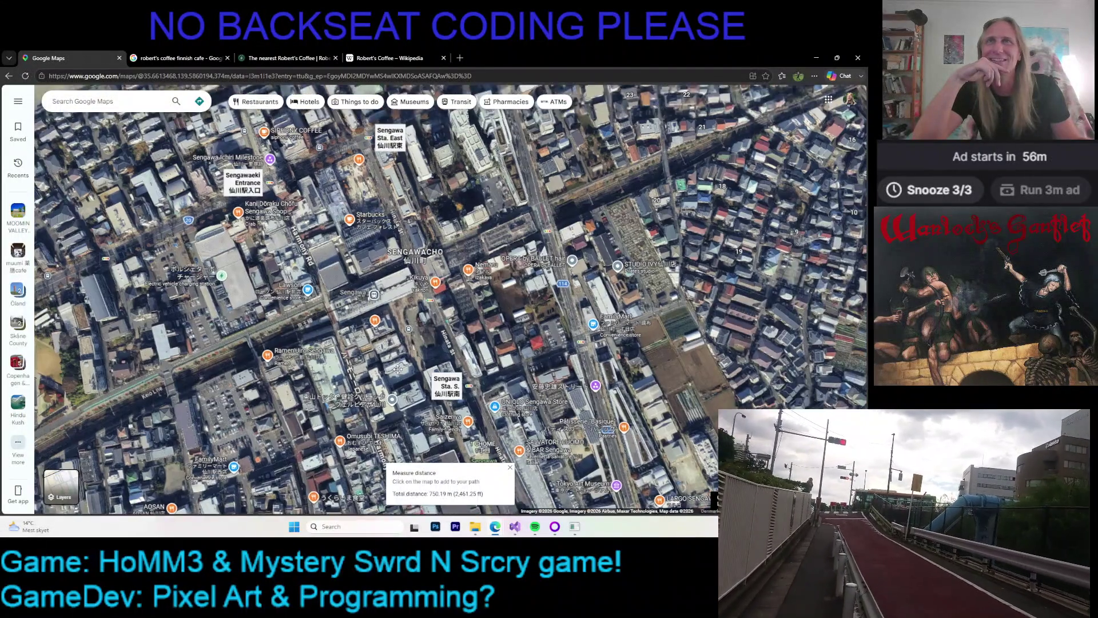
left_click_drag(366, 297, 389, 366)
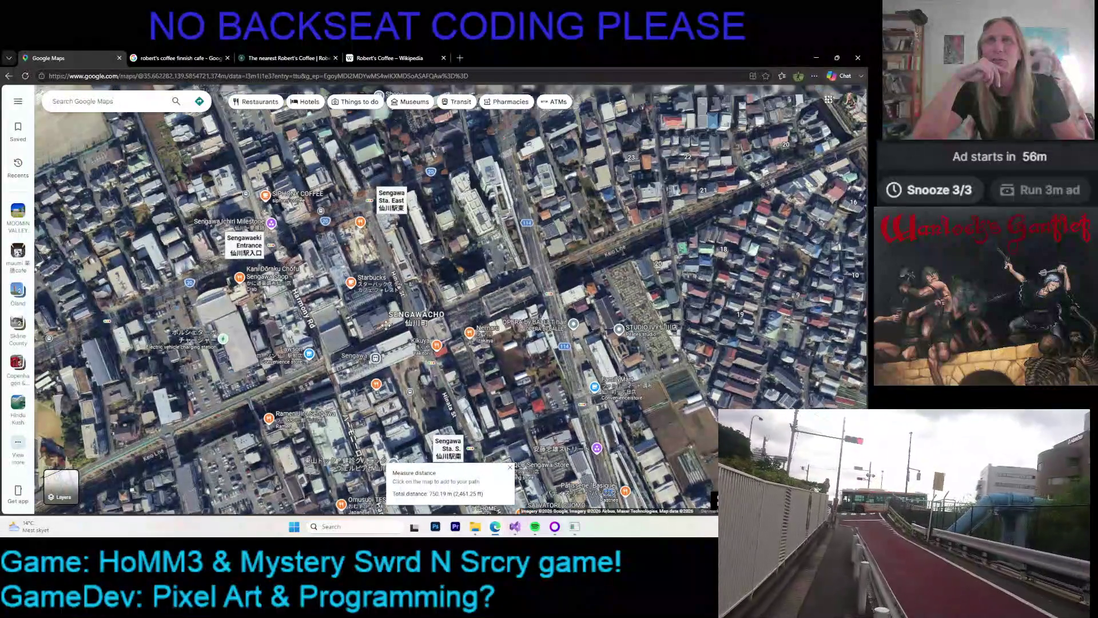
left_click_drag(372, 263, 395, 332)
mouse_move(355, 200)
left_mouse_down()
mouse_move(378, 265)
mouse_move(340, 266)
mouse_move(361, 284)
left_mouse_up()
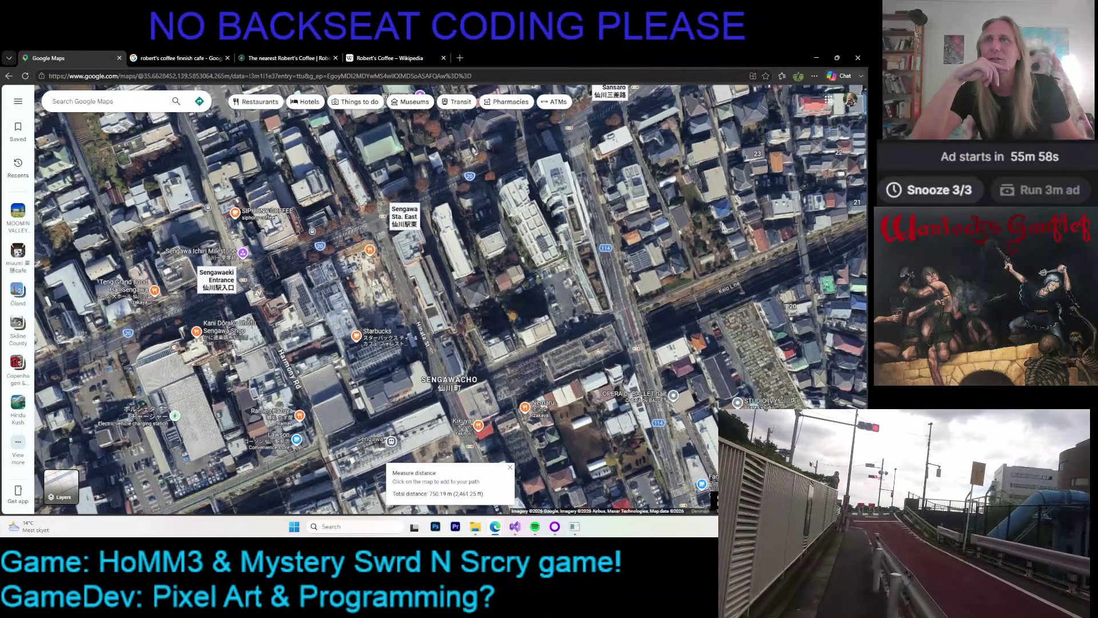
- Go back to the Robert's Coffee café locator page and zoom the café map
left_click(389, 58)
left_click(255, 61)
scroll(354, 279, "up", 1)
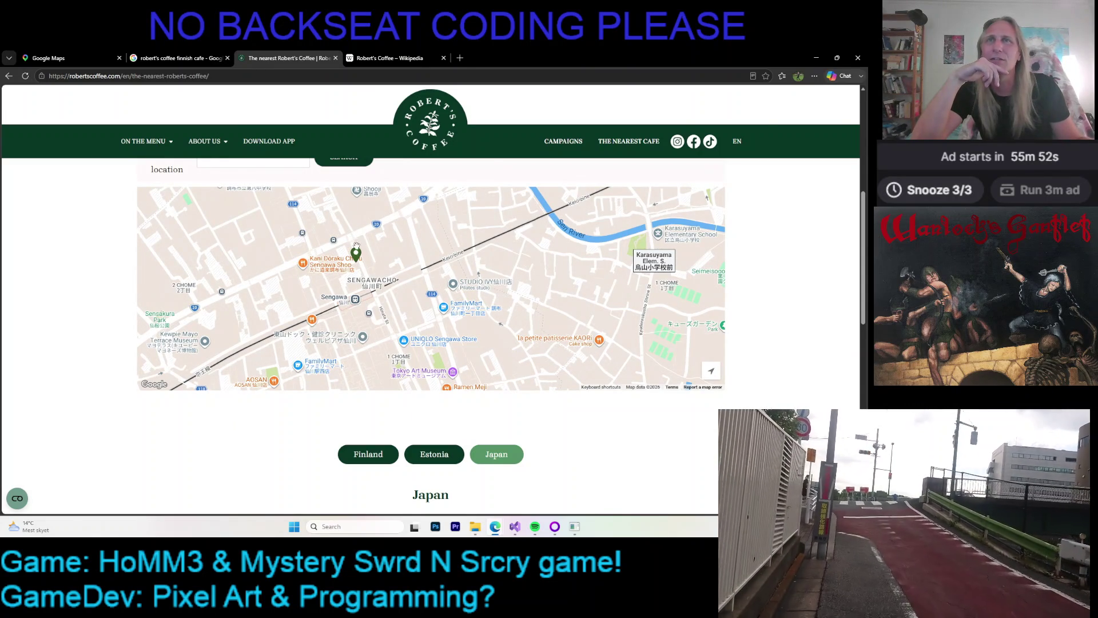
- Return to the Google Maps satellite view, zoom in, and close the distance measurement
left_click(93, 54)
scroll(320, 286, "up", 1)
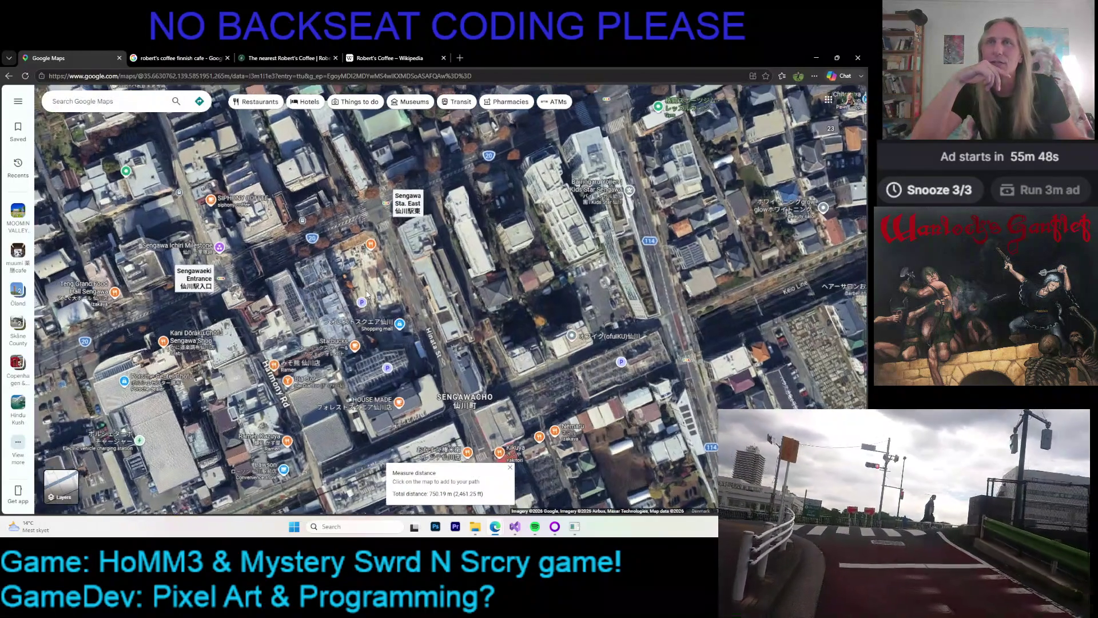
scroll(371, 219, "up", 1)
left_click(371, 229)
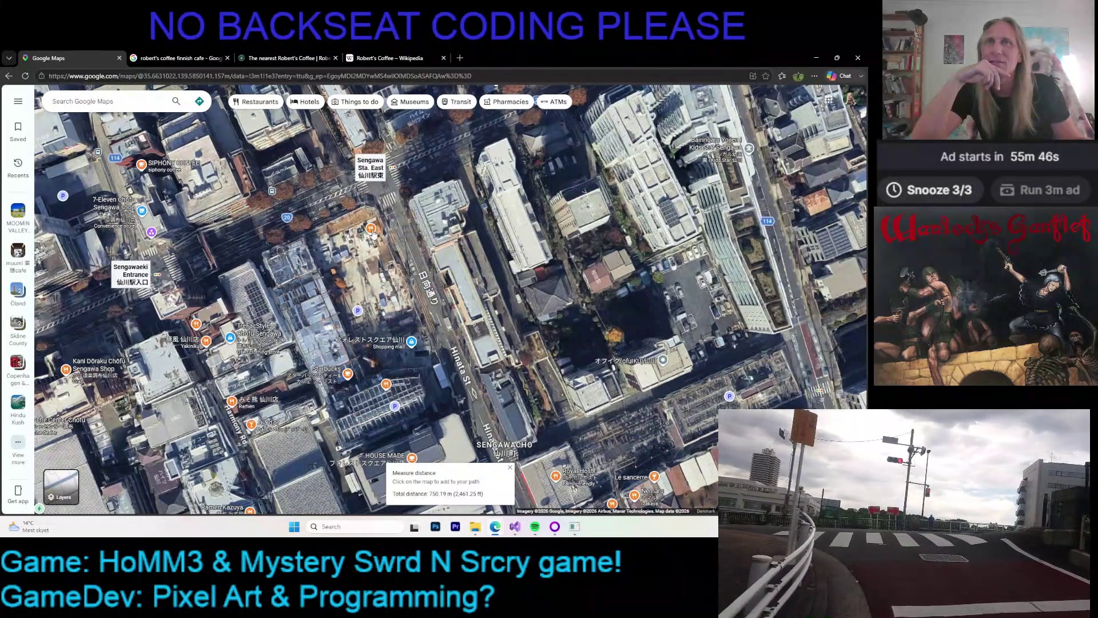
left_click(511, 468)
- Dismiss the Kyoto Yakiniku Tendan 1965 card and pan around the streets south-east of Sengawa Sta. East
left_click(371, 229)
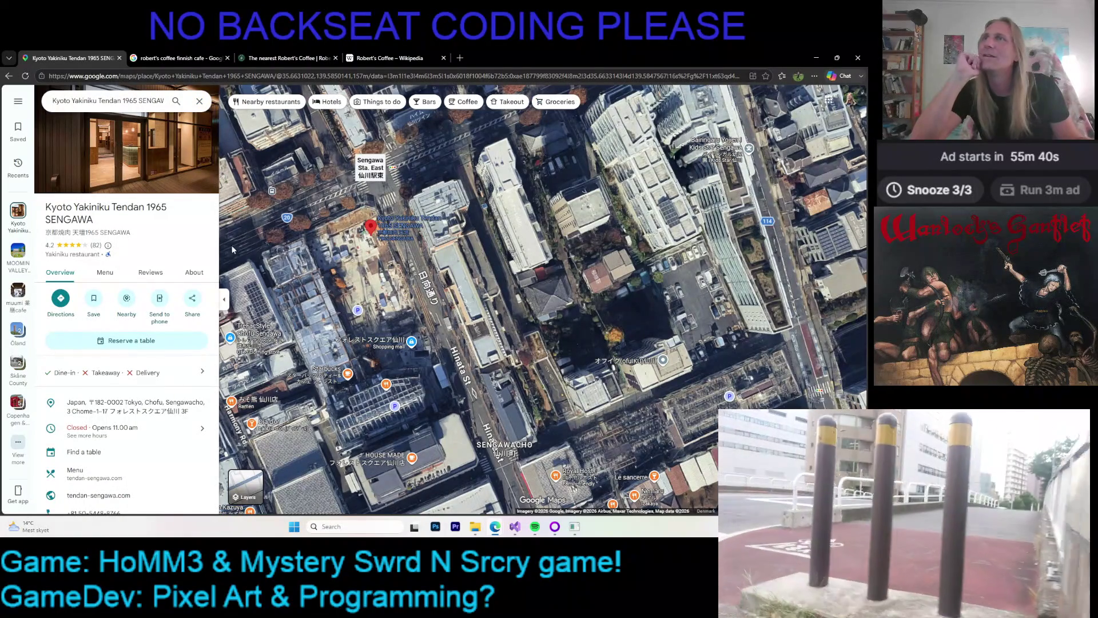
left_click(199, 100)
left_click_drag(224, 143, 276, 147)
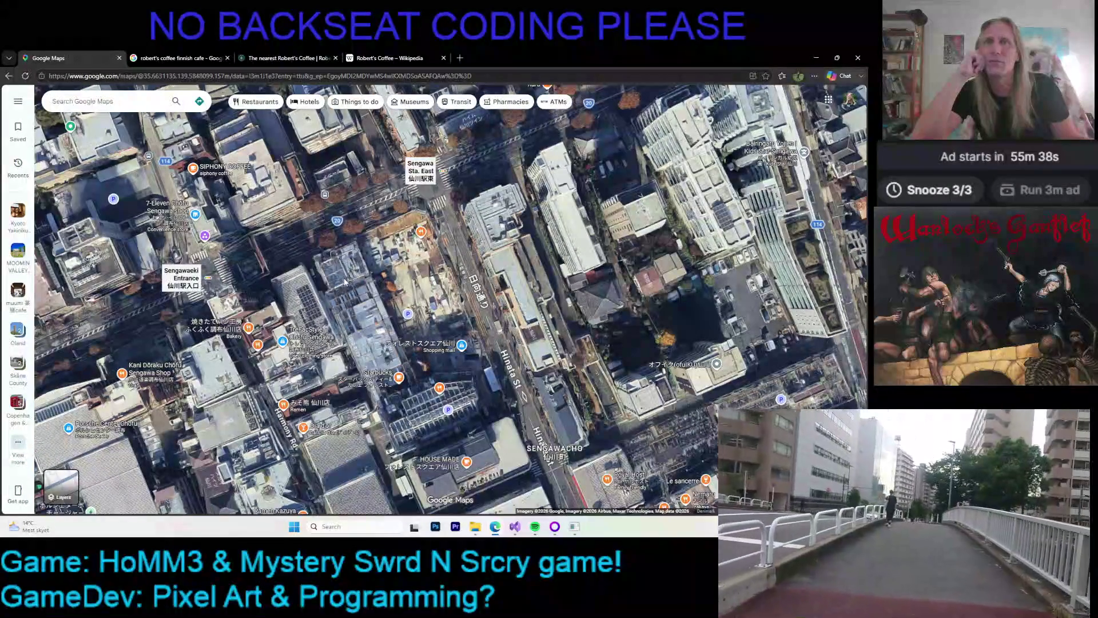
left_click_drag(355, 303, 348, 250)
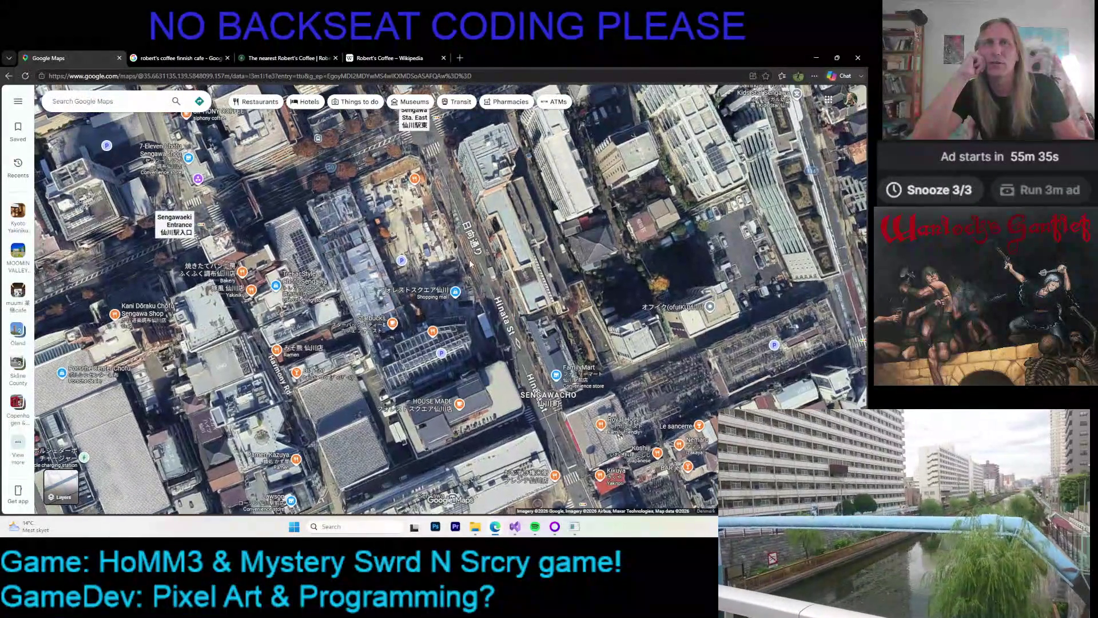
left_click_drag(471, 264, 333, 301)
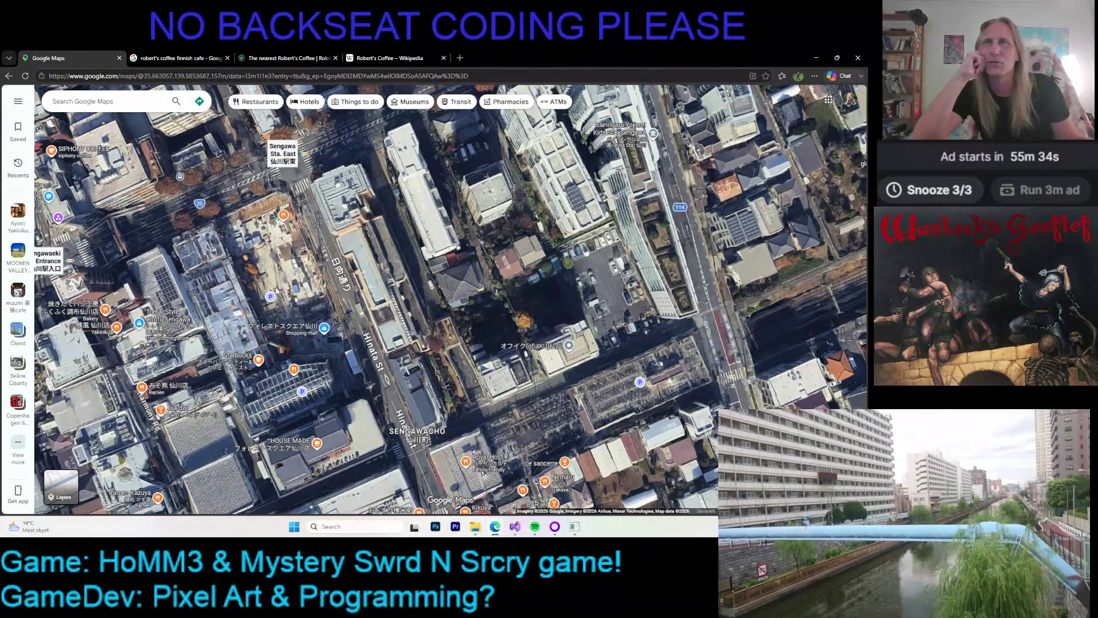
left_click_drag(852, 458, 406, 466)
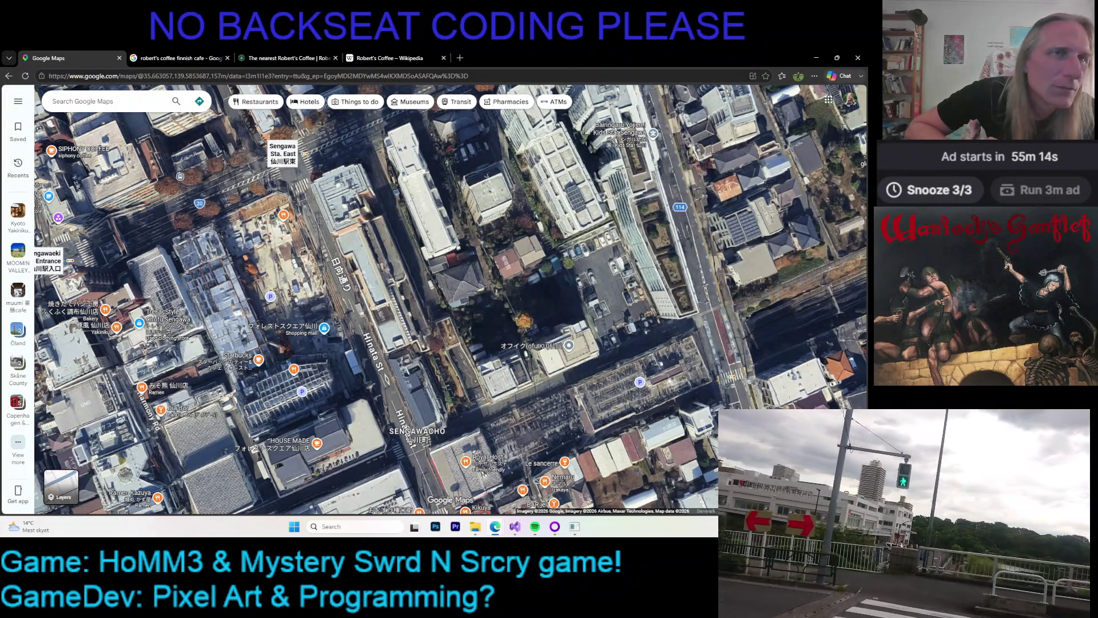
- Enter Street View near Sengawa Sta. East, step forward, and turn to look past the construction fence
left_click(851, 452)
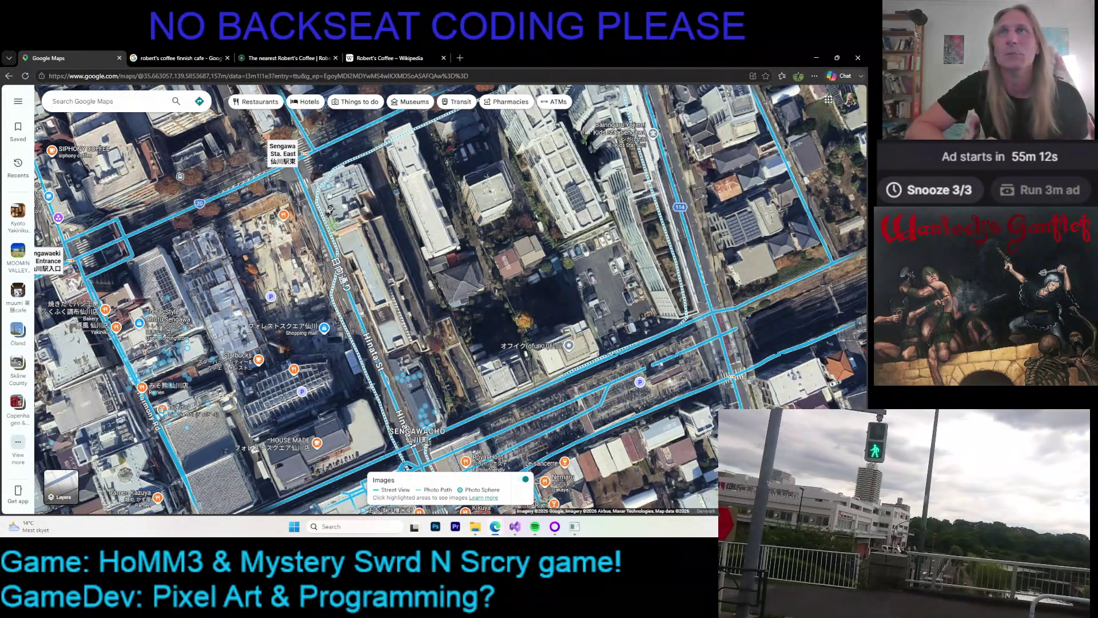
left_click(299, 156)
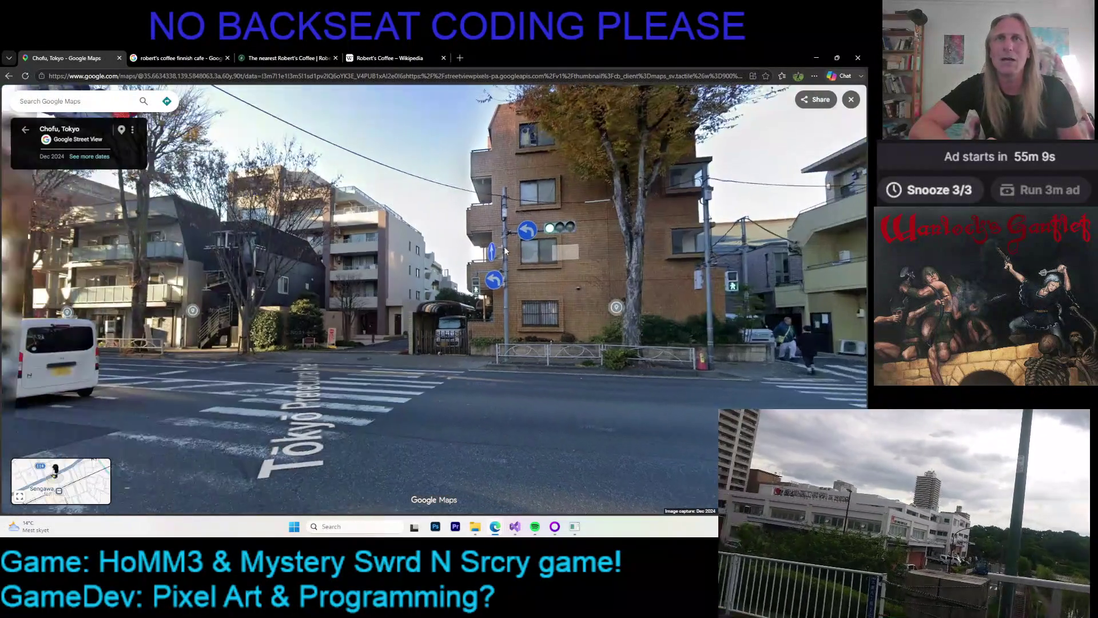
left_click(504, 250)
left_click(395, 275)
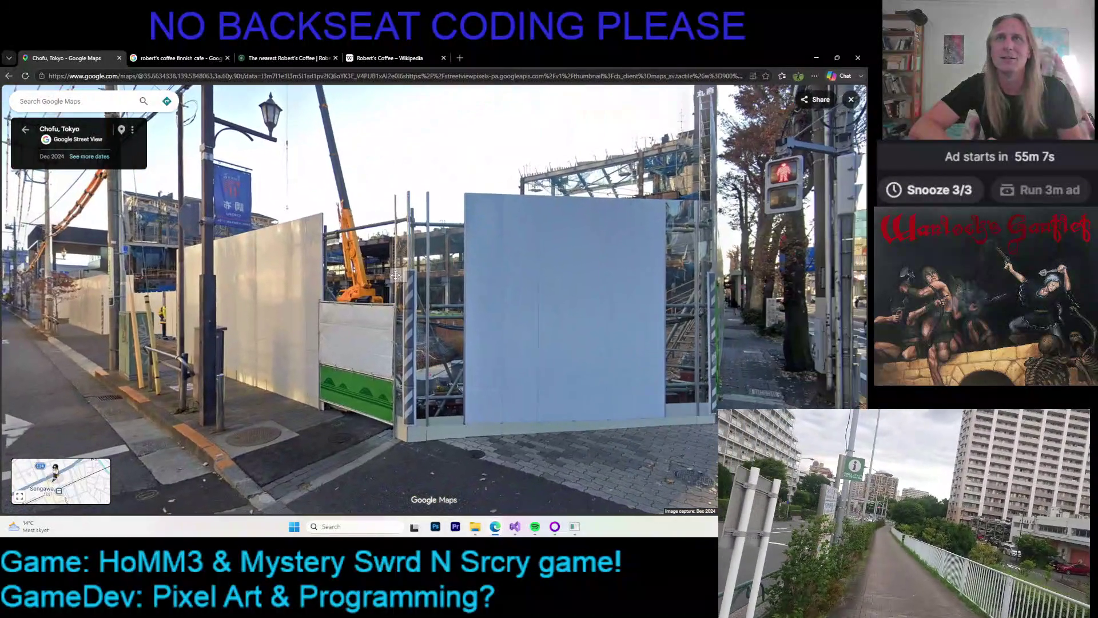
mouse_move(396, 275)
left_mouse_down()
mouse_move(575, 305)
mouse_move(365, 286)
left_mouse_up()
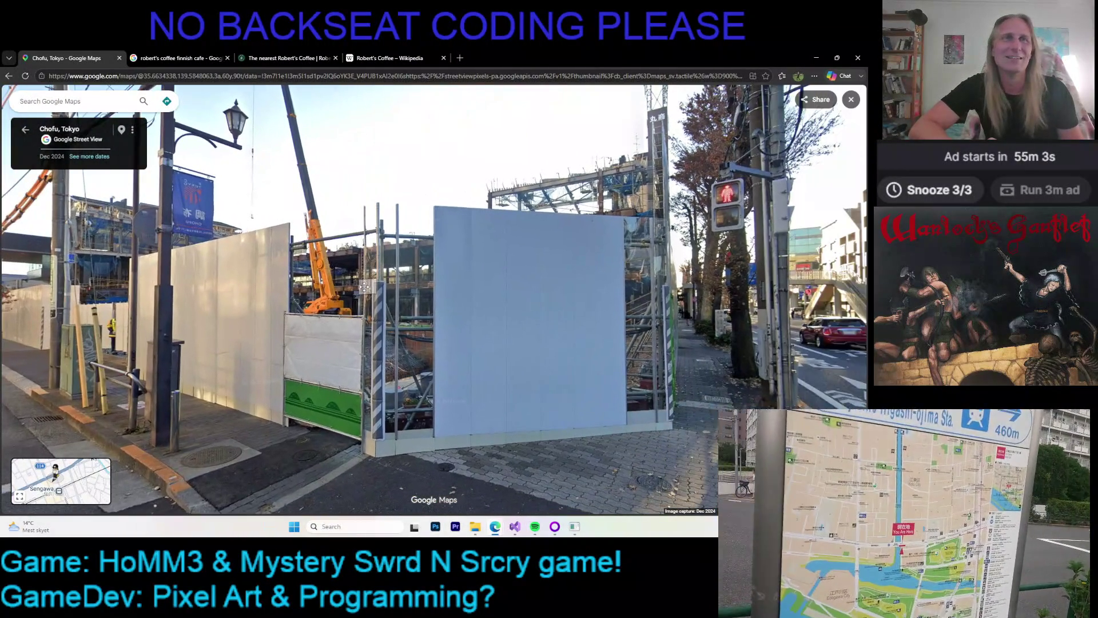
left_click(365, 286)
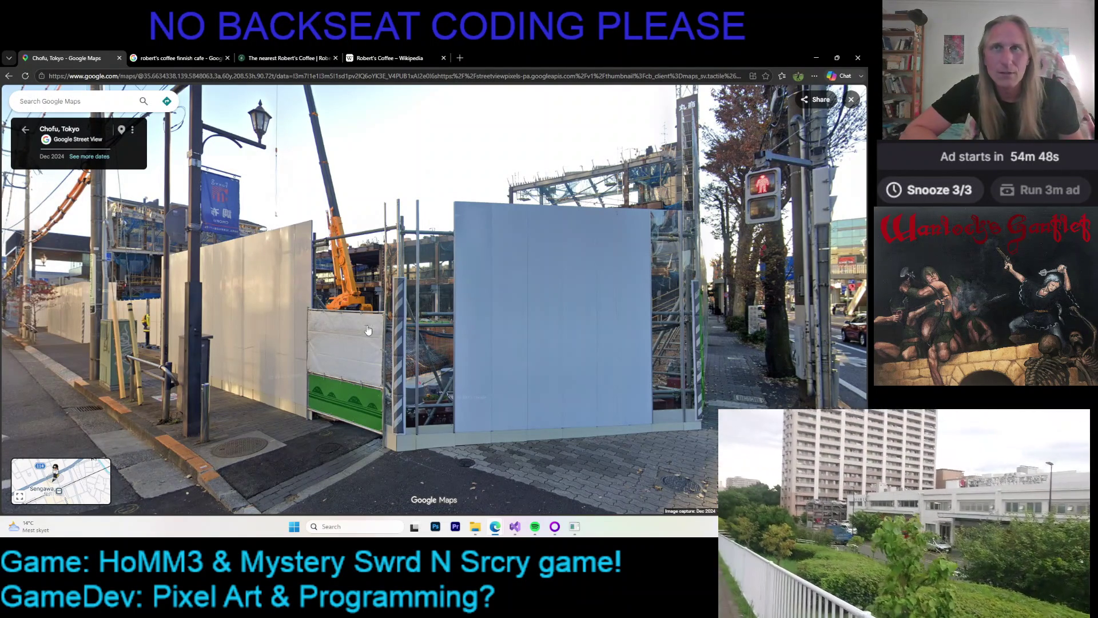
left_click_drag(368, 330, 449, 312)
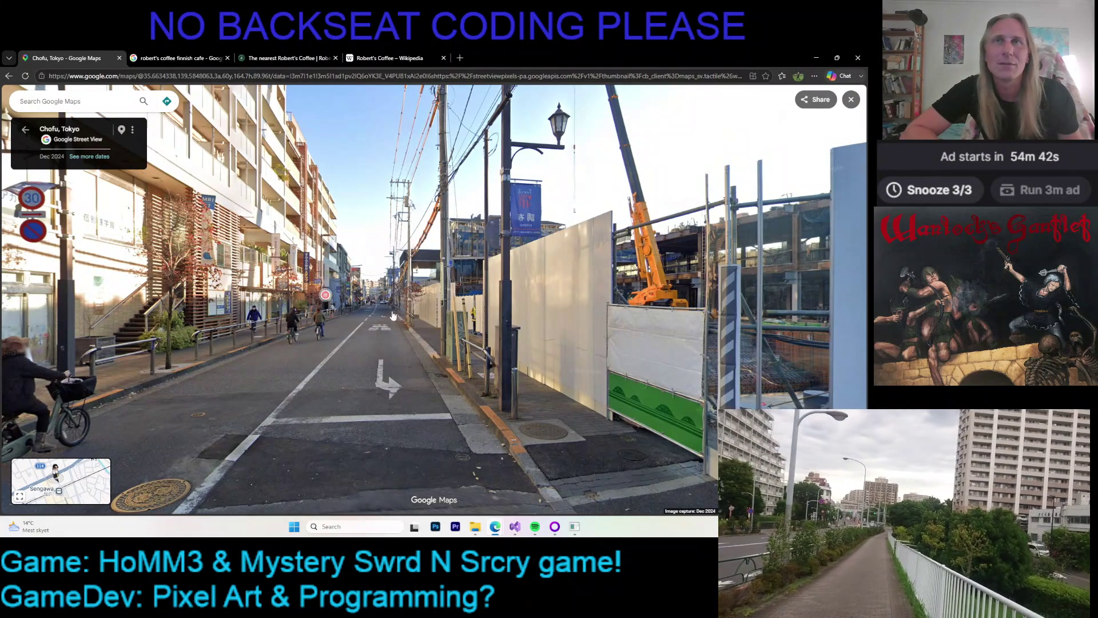
left_click_drag(393, 306, 424, 325)
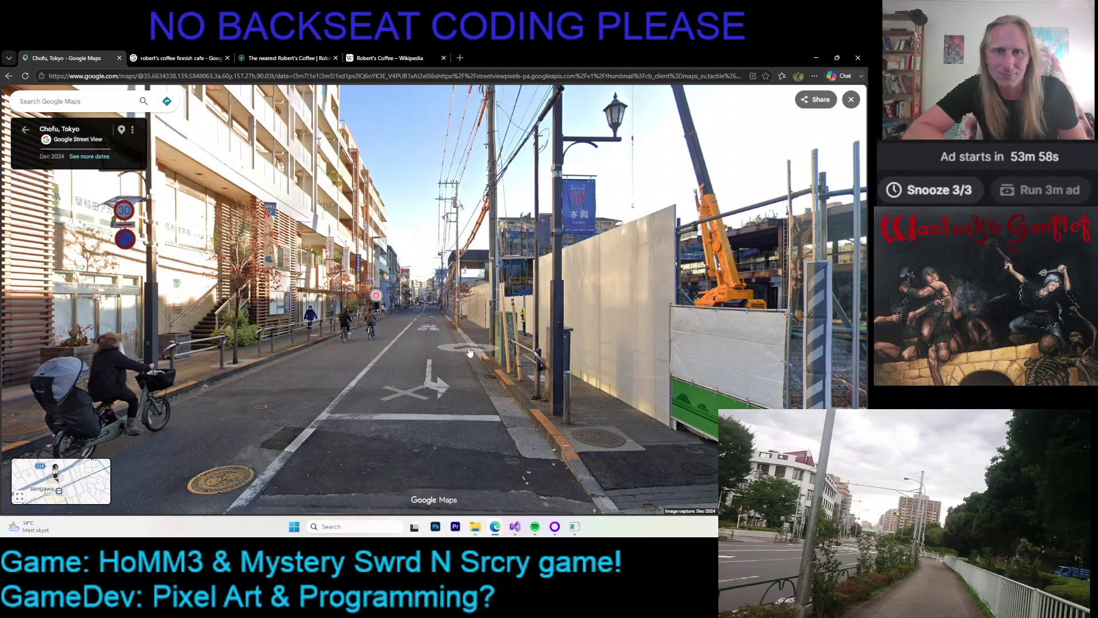
- Walk down the road in Street View past the large building up to the station plaza
left_click(464, 355)
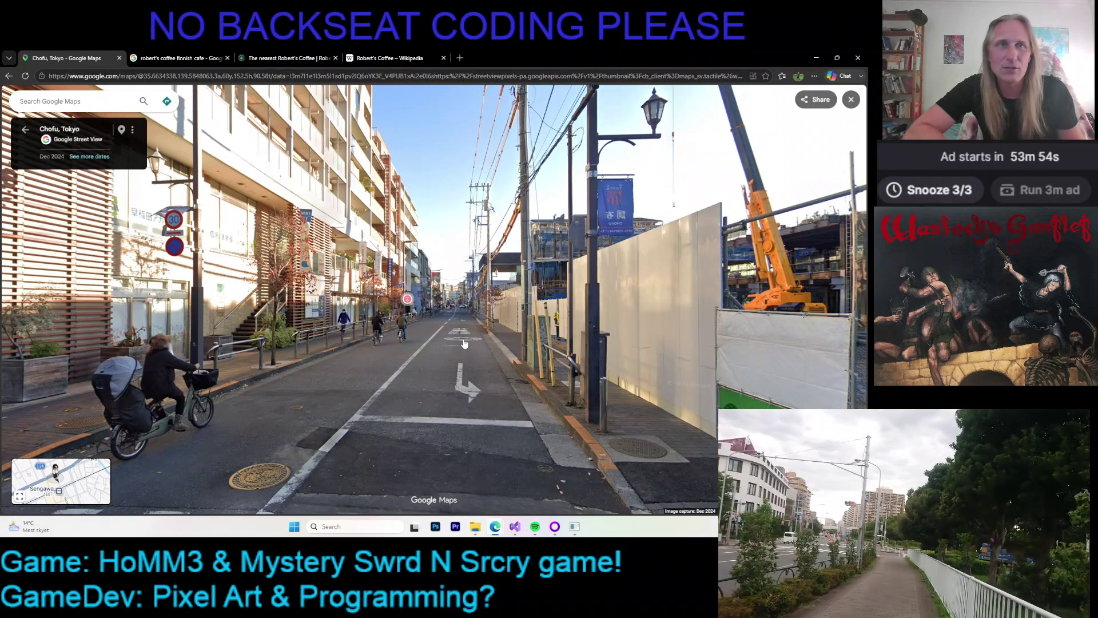
left_click(464, 344)
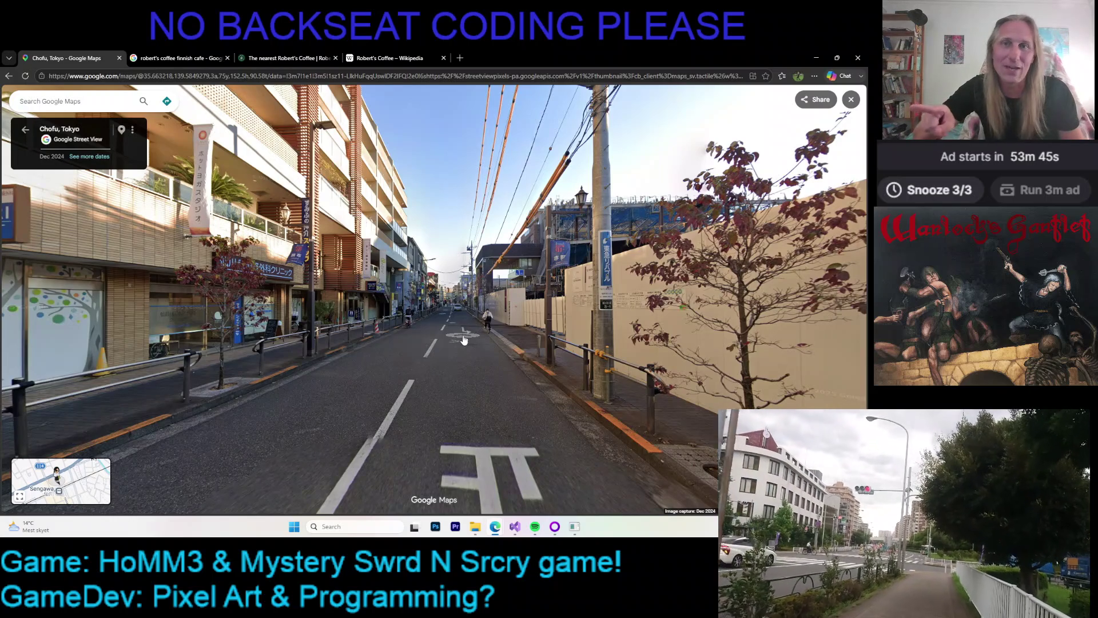
left_click(463, 340)
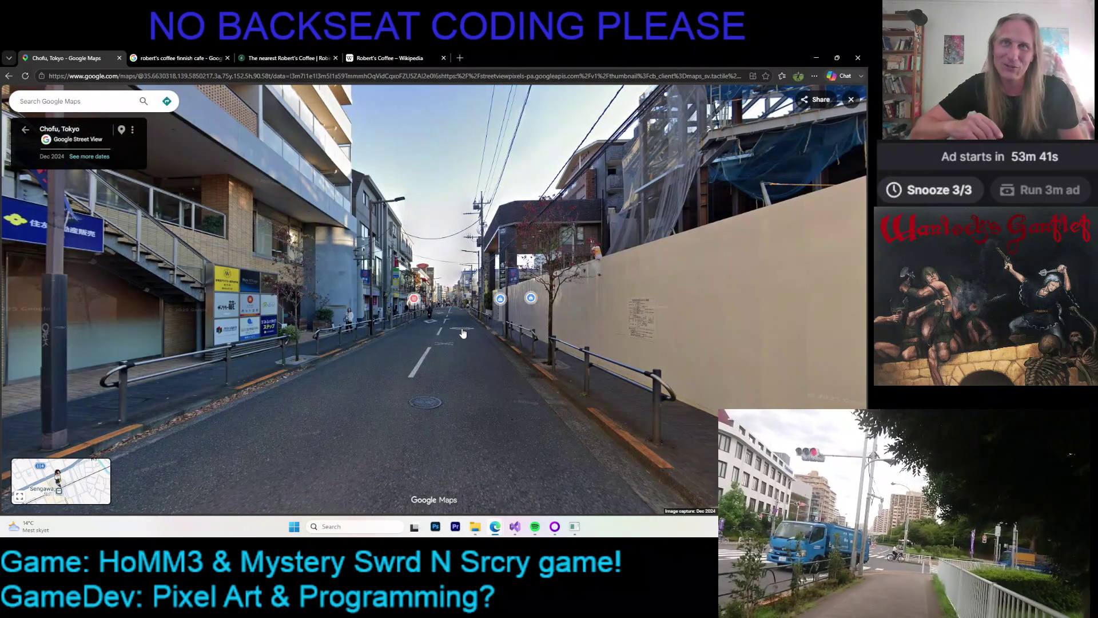
left_click(465, 333)
left_click(468, 331)
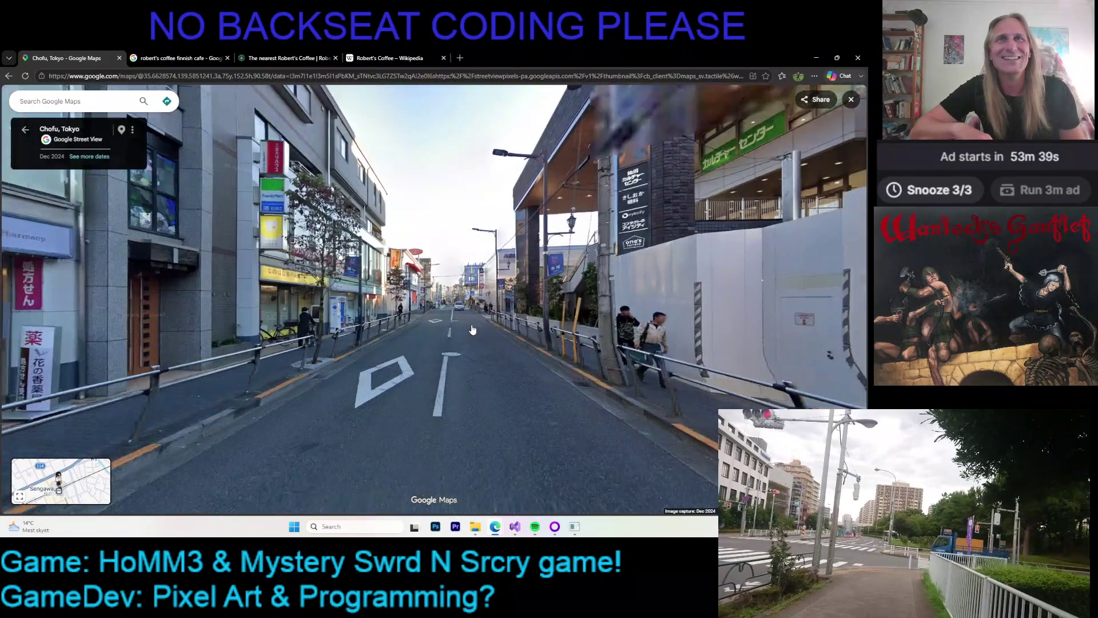
left_click(469, 342)
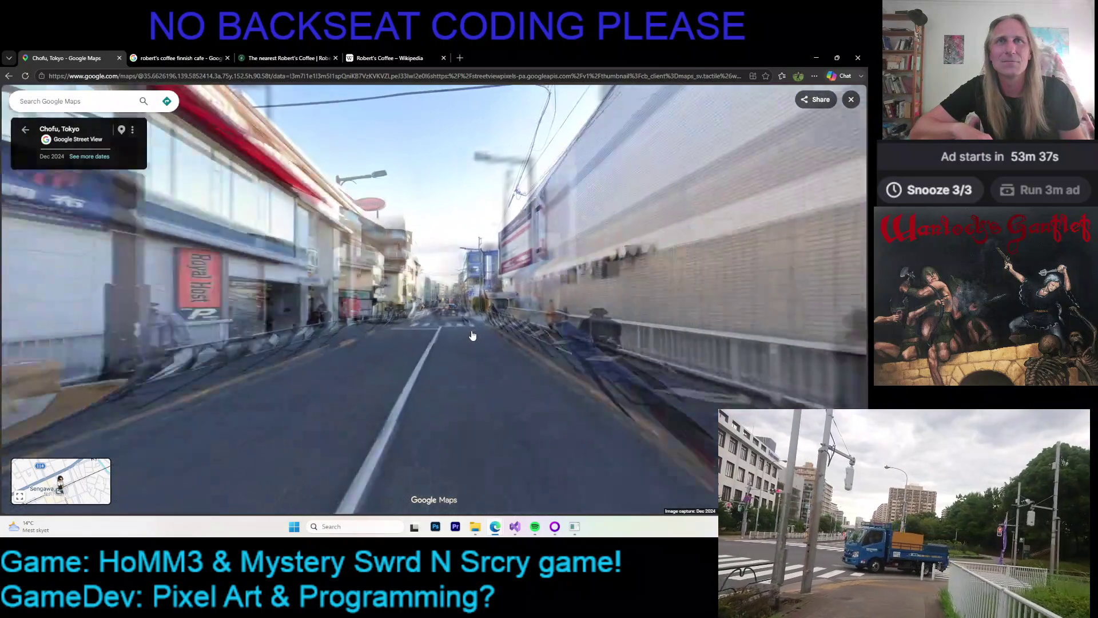
left_click(468, 341)
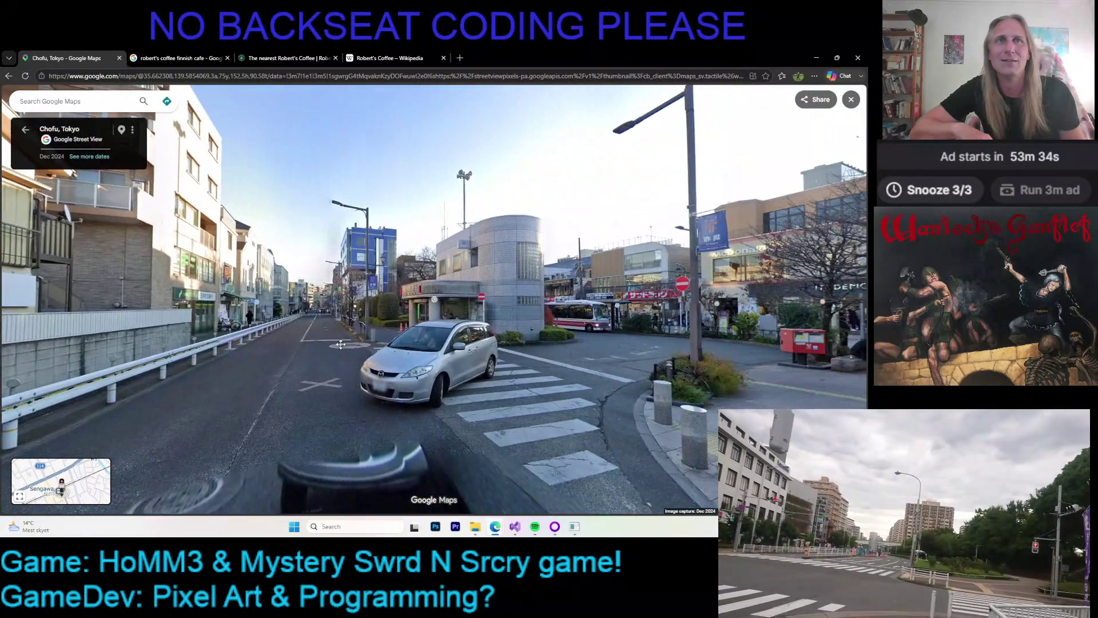
- Continue along the plaza past the police box, then exit Street View to the satellite map
left_click(394, 349)
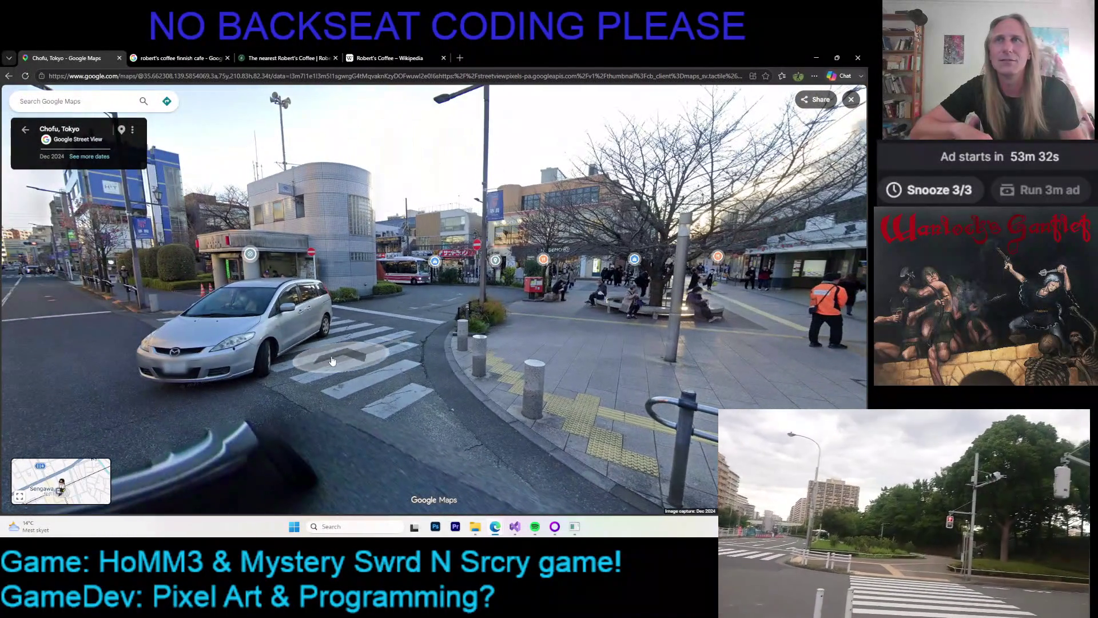
left_click(340, 357)
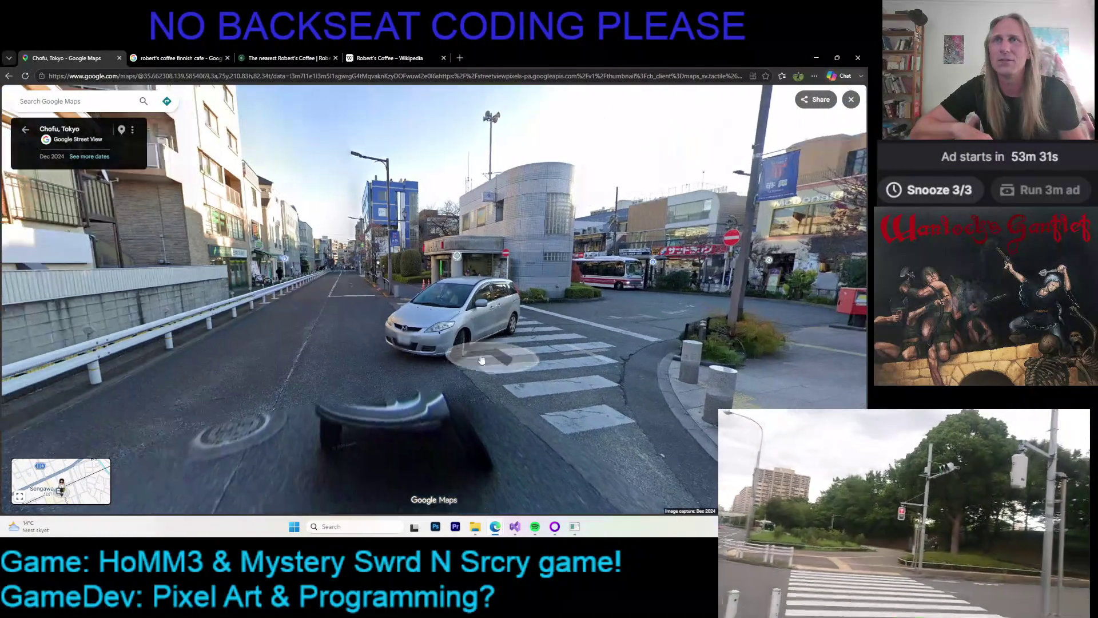
left_click(361, 319)
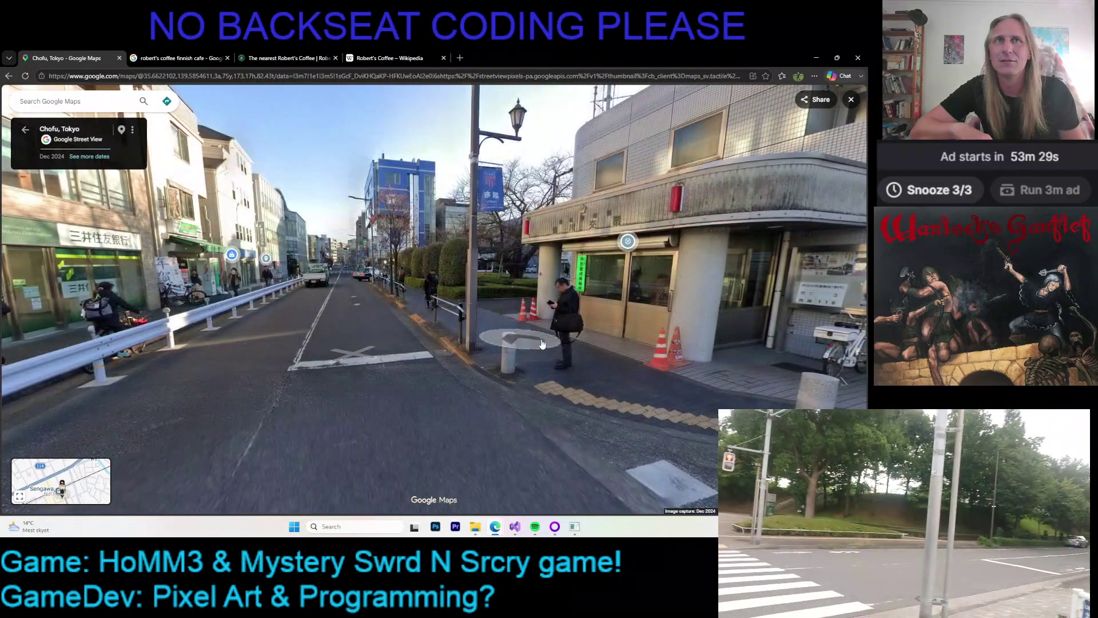
left_click(349, 343)
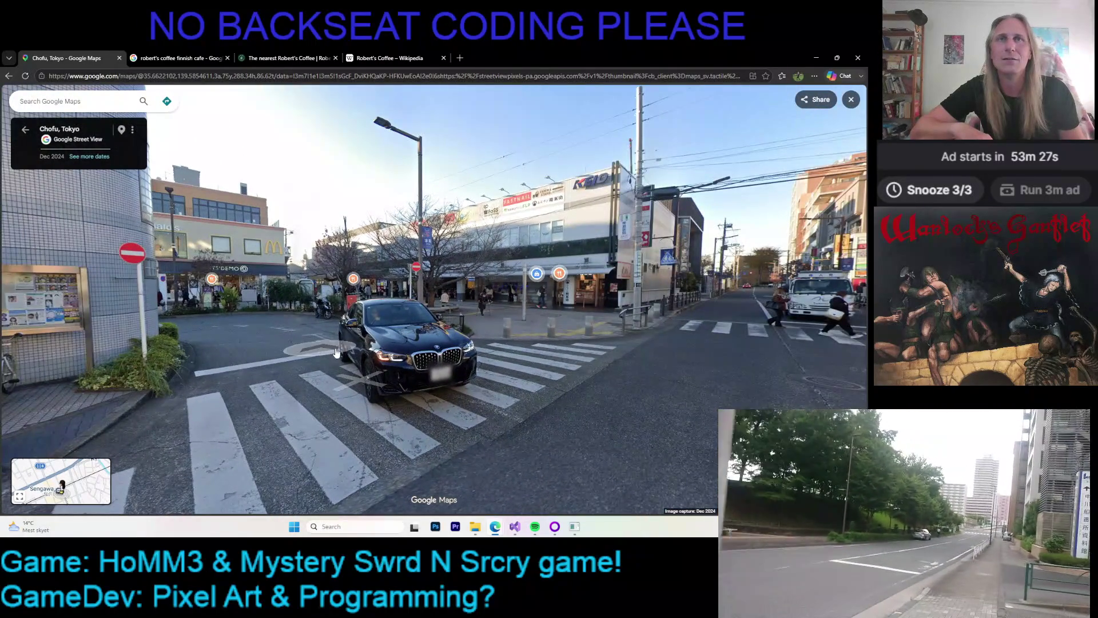
left_click(345, 354)
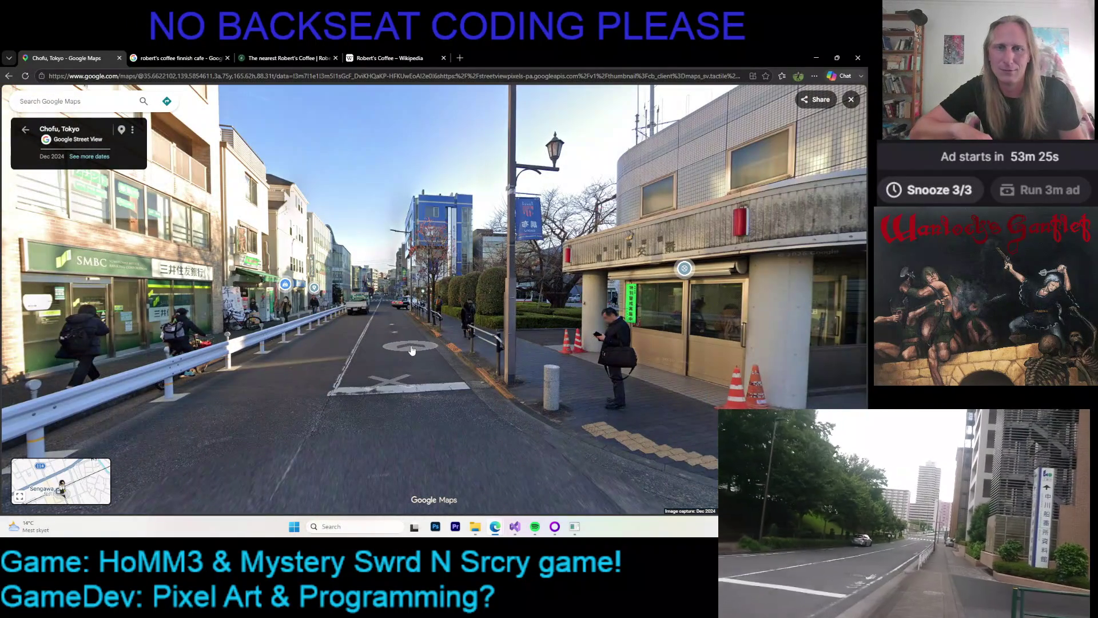
left_click(412, 350)
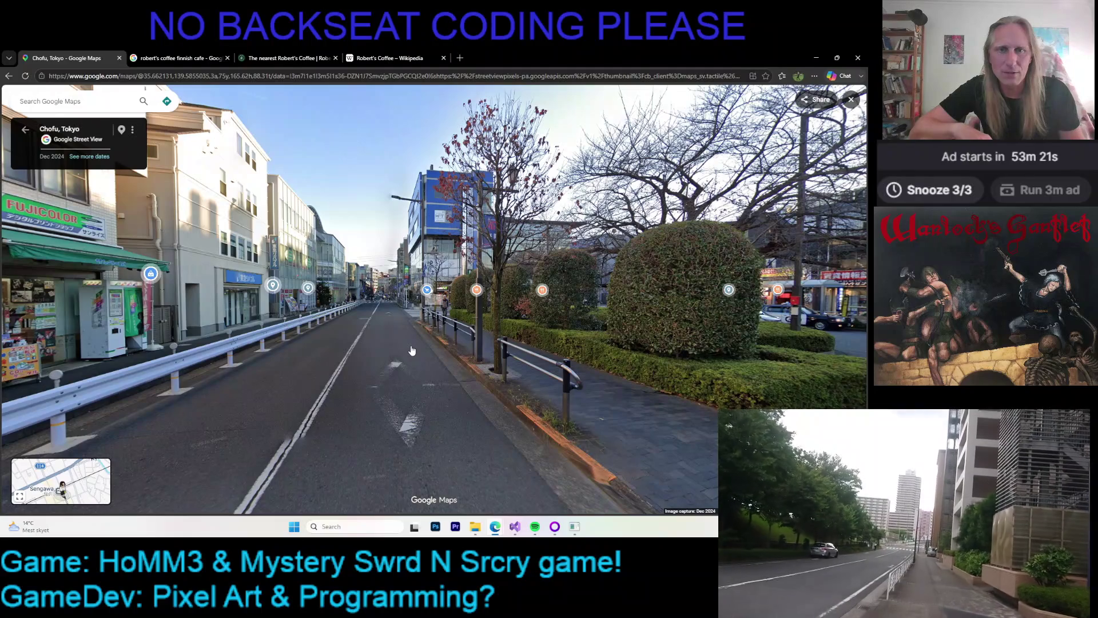
left_click(404, 360)
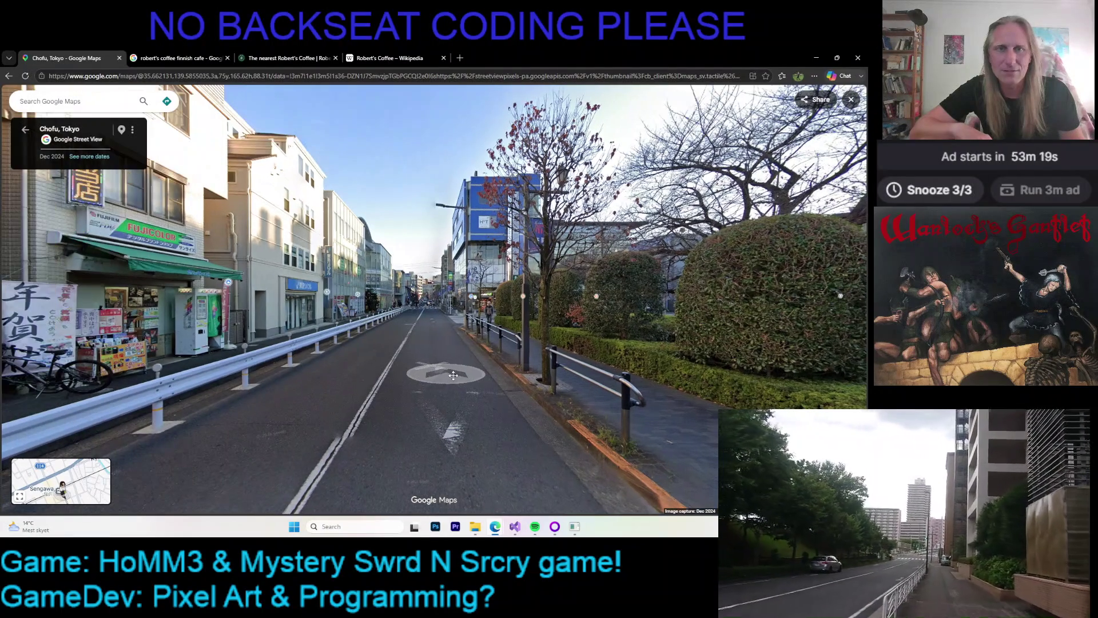
left_click(852, 99)
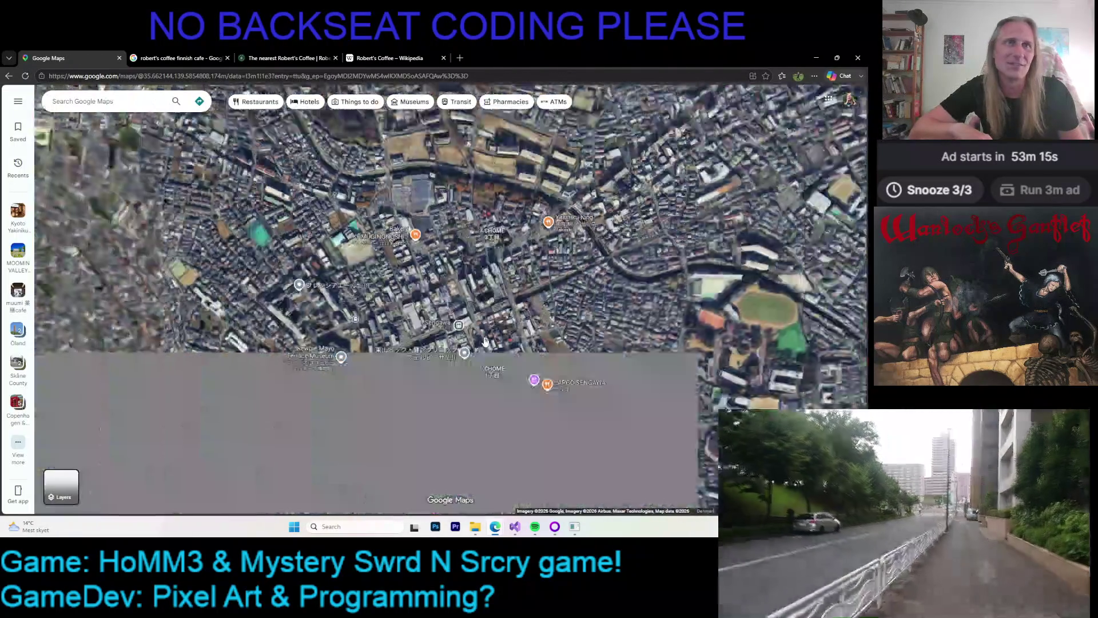
- Adjust the zoom on the Tokyo ward overview and pan the satellite map south-east
scroll(485, 341, "down", 10)
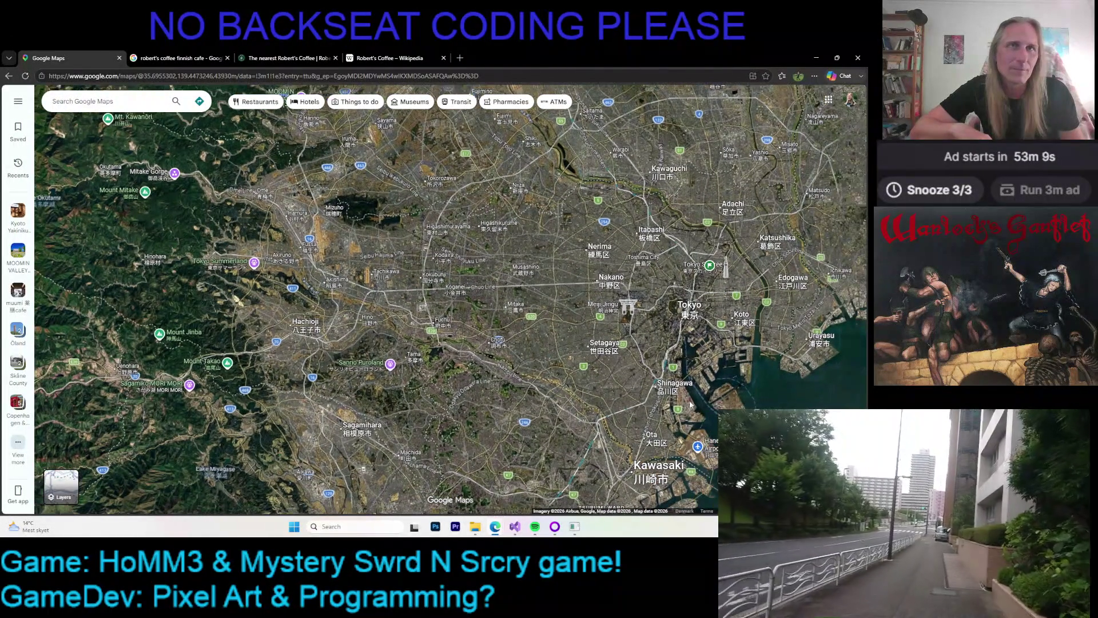
scroll(688, 466, "up", 2)
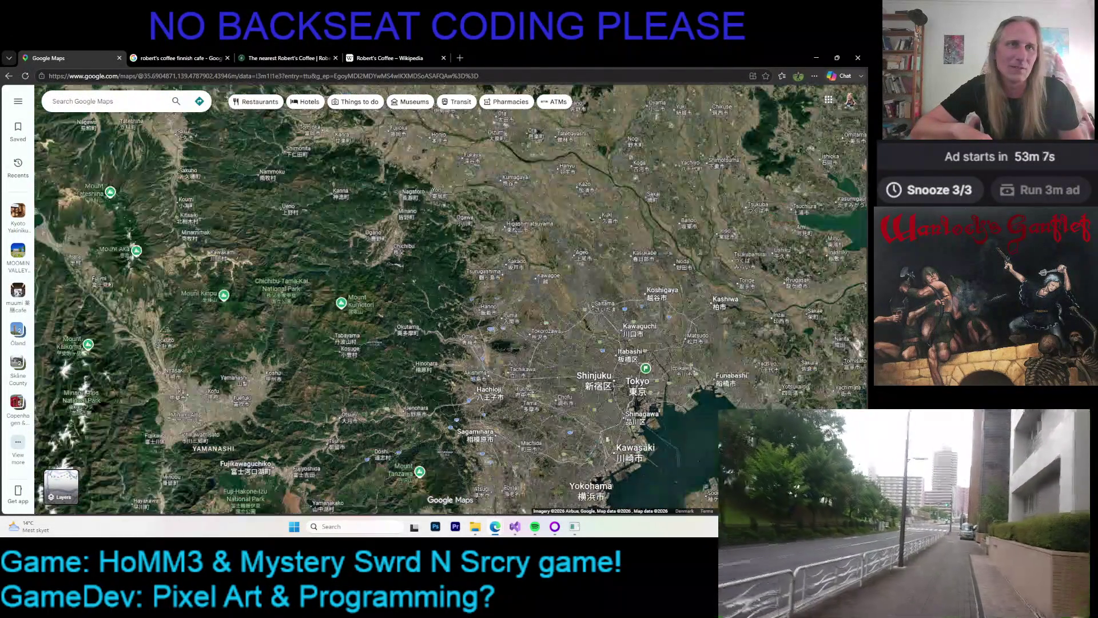
scroll(630, 423, "up", 3)
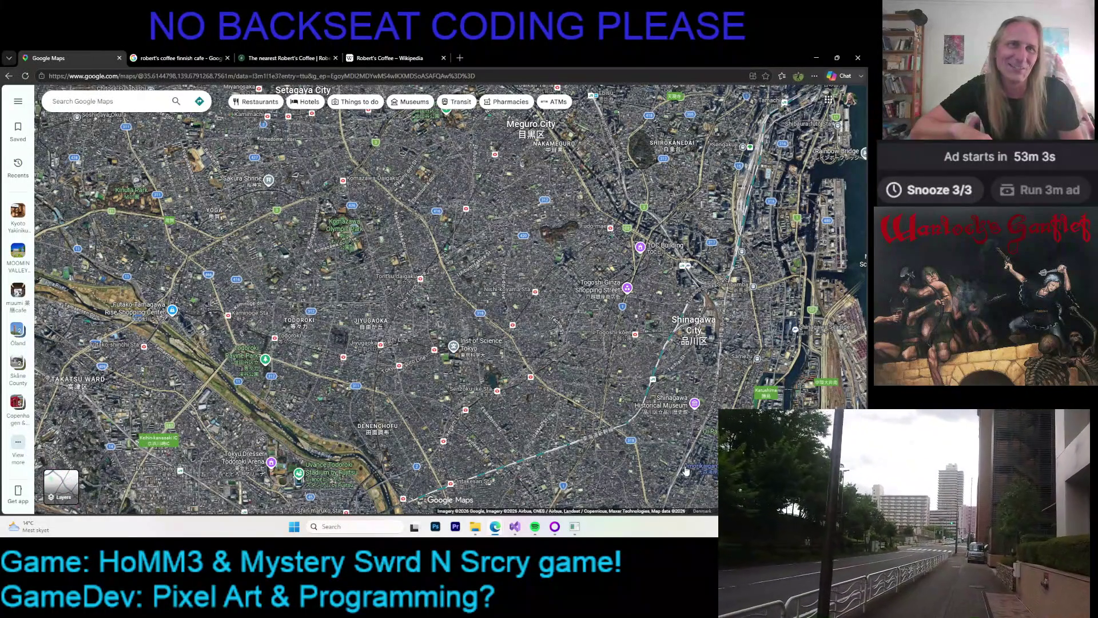
scroll(583, 462, "down", 2)
scroll(583, 461, "down", 2)
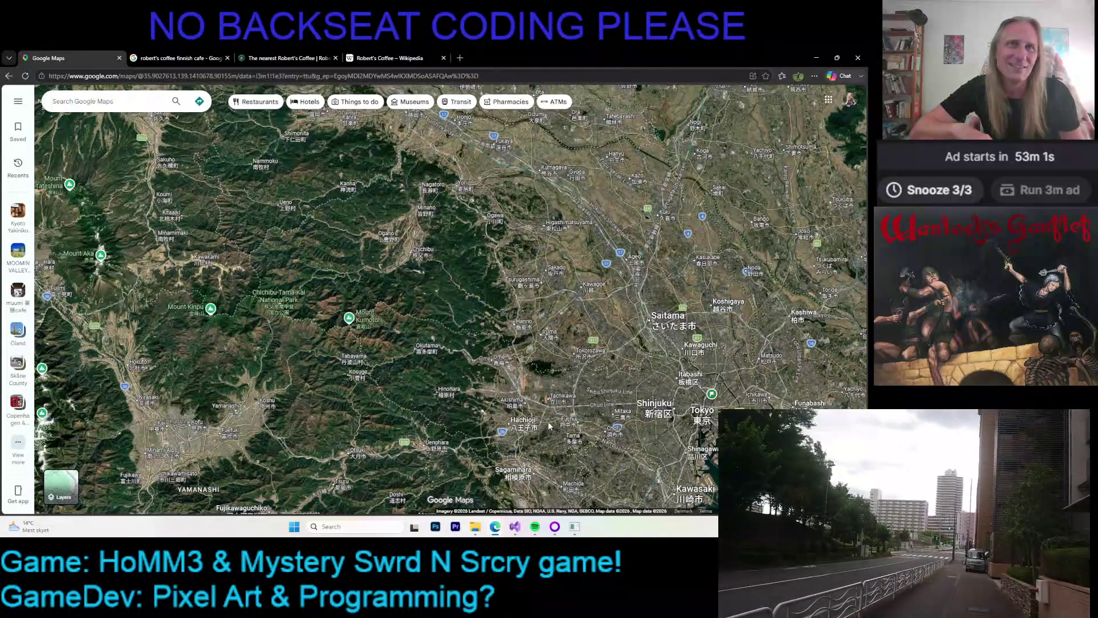
left_click_drag(584, 461, 537, 421)
- Pan east and zoom into central Tokyo around Chiyoda, Chuo and the Sumida River
mouse_move(524, 383)
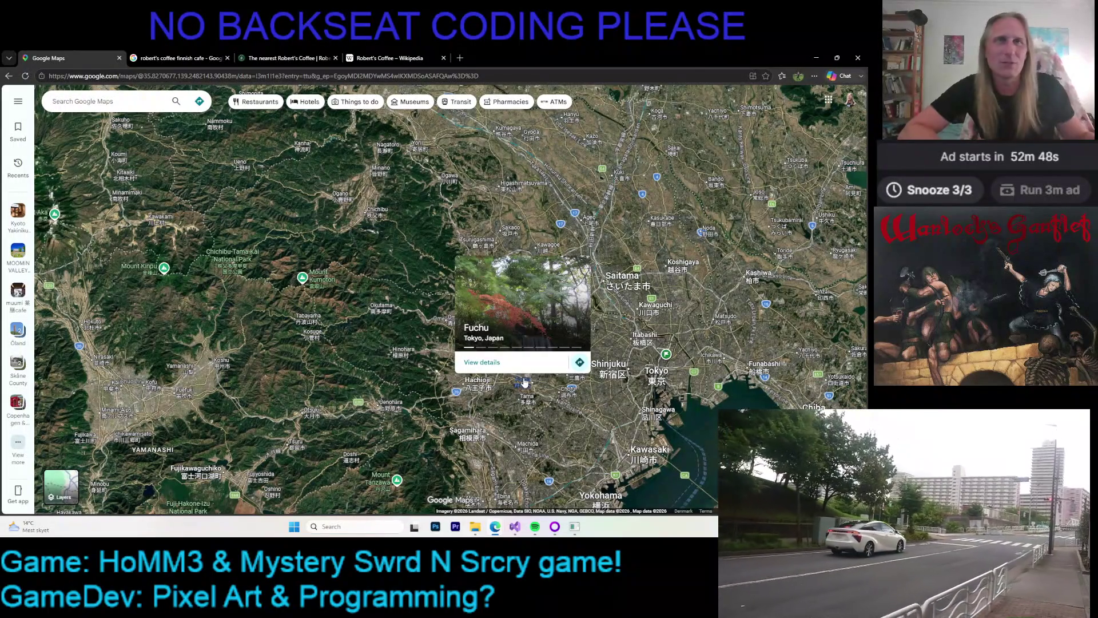
left_click_drag(620, 393, 444, 294)
scroll(444, 293, "up", 2)
scroll(424, 286, "up", 2)
scroll(403, 282, "up", 1)
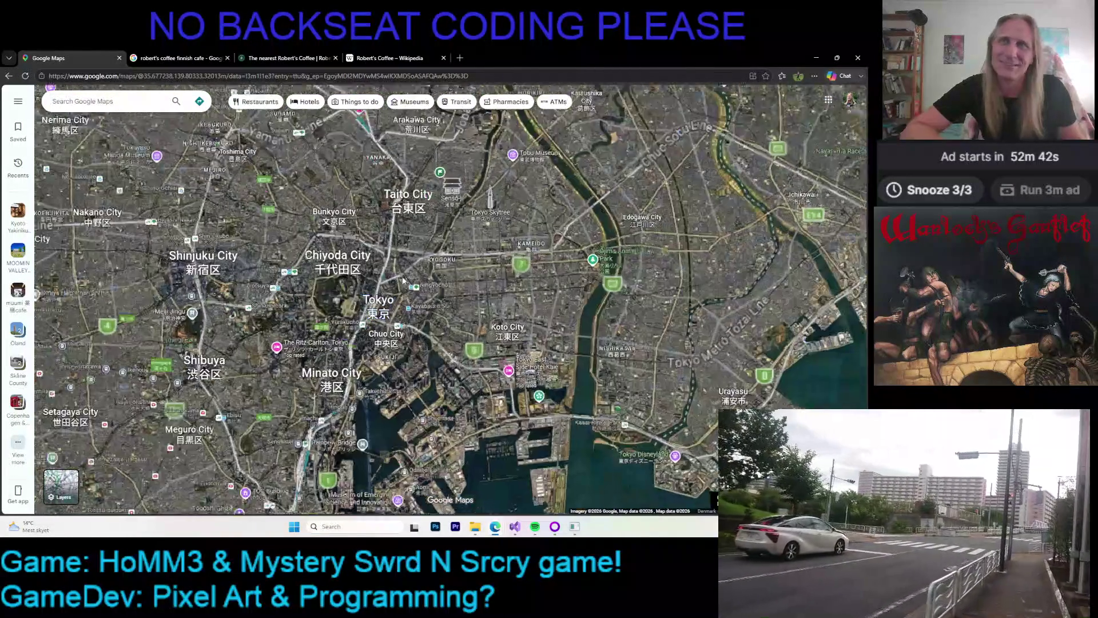
scroll(404, 282, "up", 2)
scroll(423, 282, "up", 1)
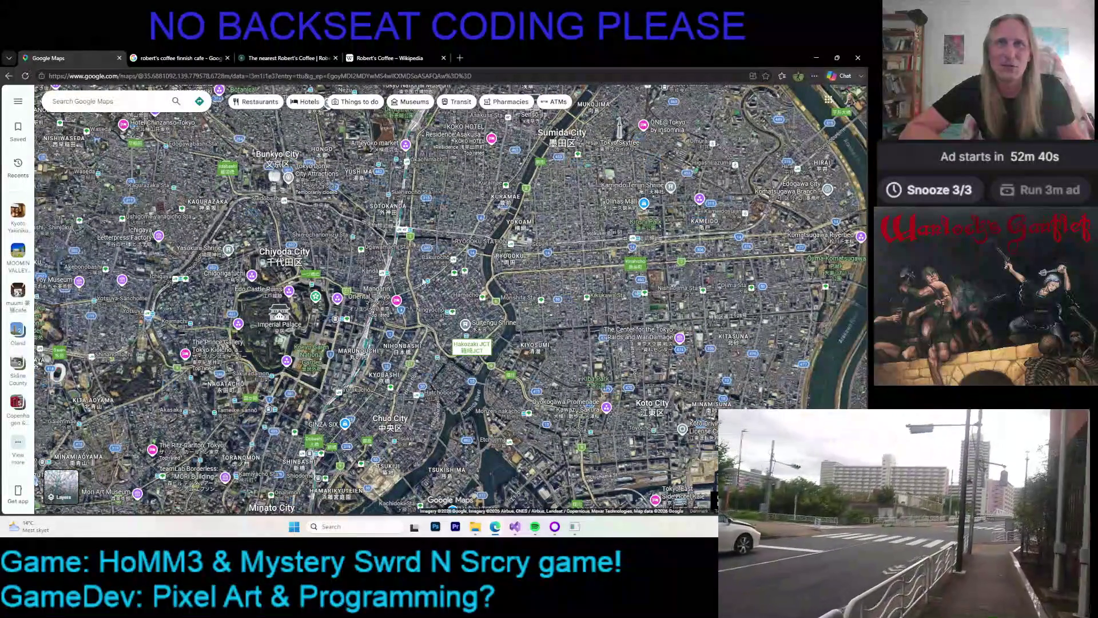
scroll(429, 286, "up", 1)
scroll(455, 306, "up", 1)
scroll(504, 307, "up", 1)
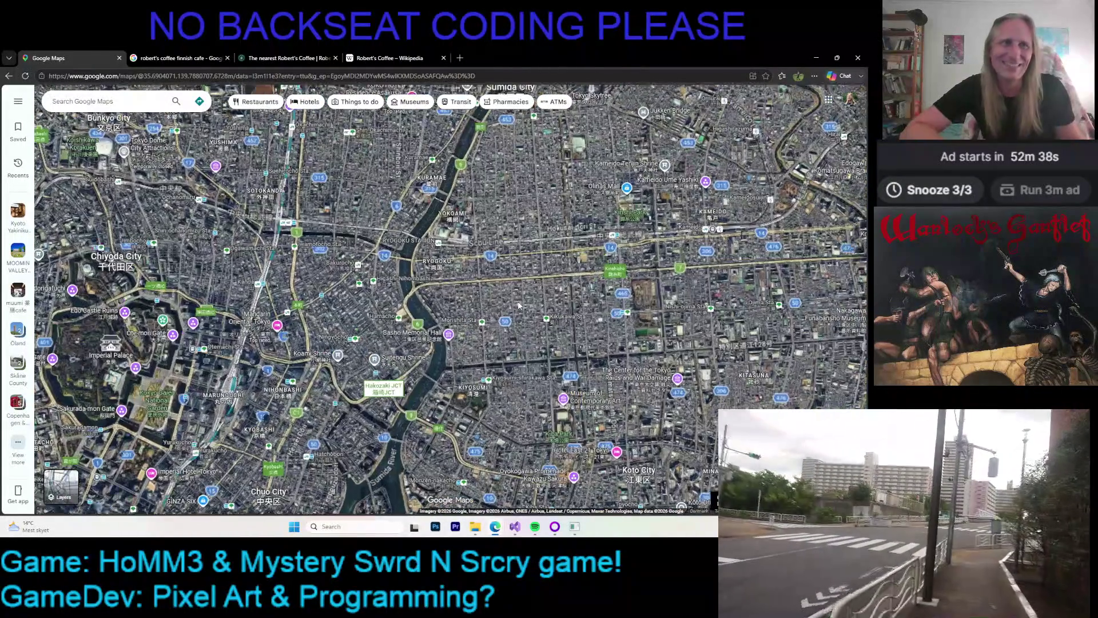
left_click_drag(489, 303, 520, 291)
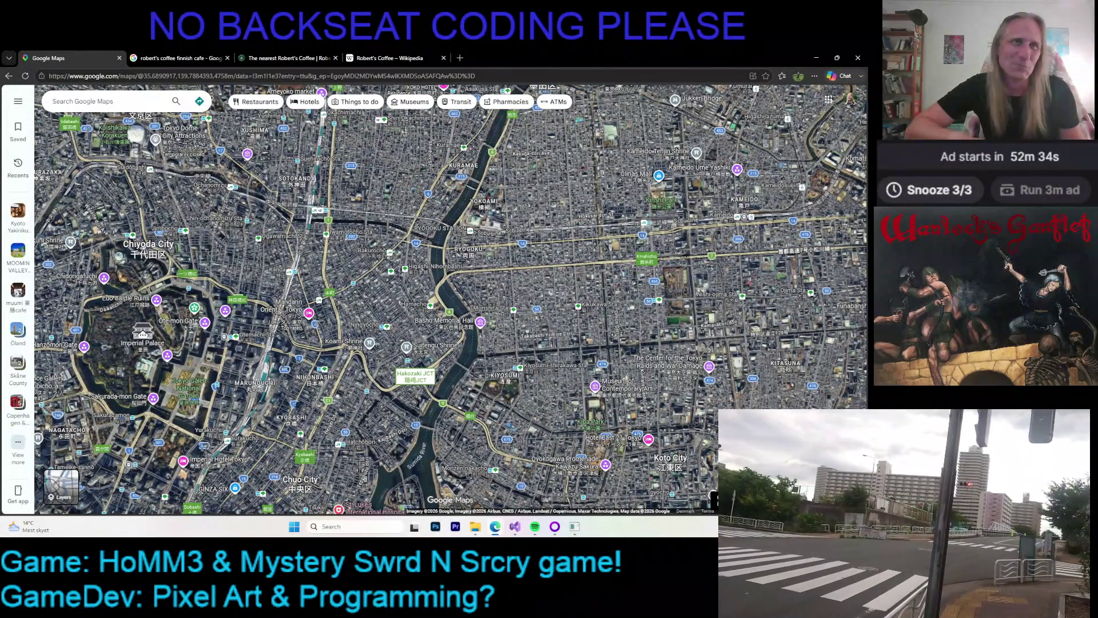
- Reveal Street View coverage and pan the map to Ryogoku and Kinshicho, zooming in
left_click_drag(714, 497, 506, 260)
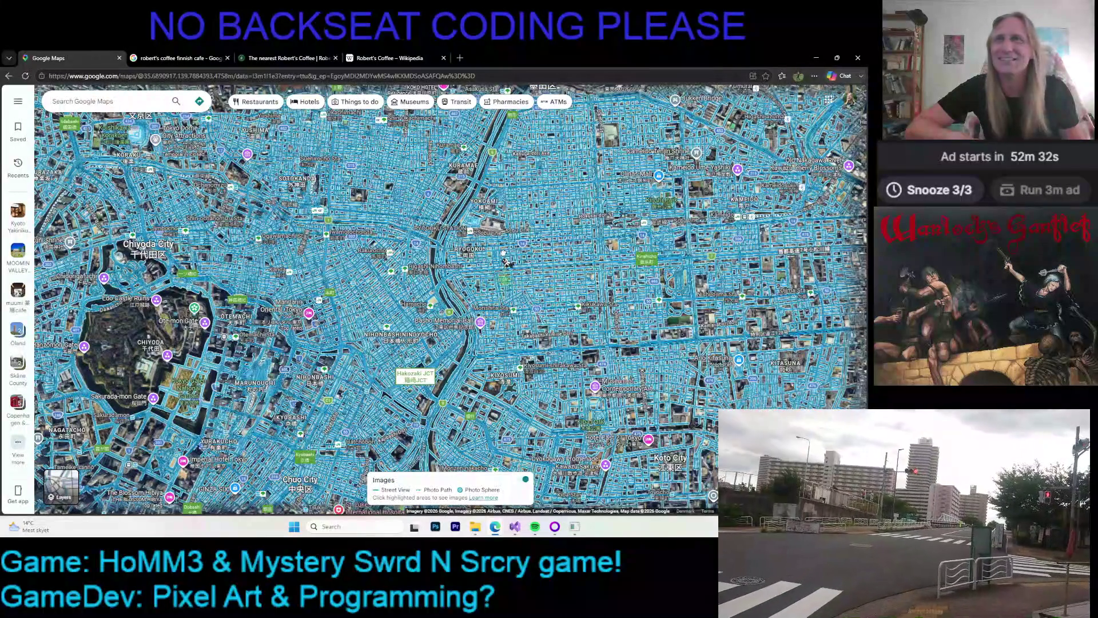
left_click_drag(505, 260, 484, 257)
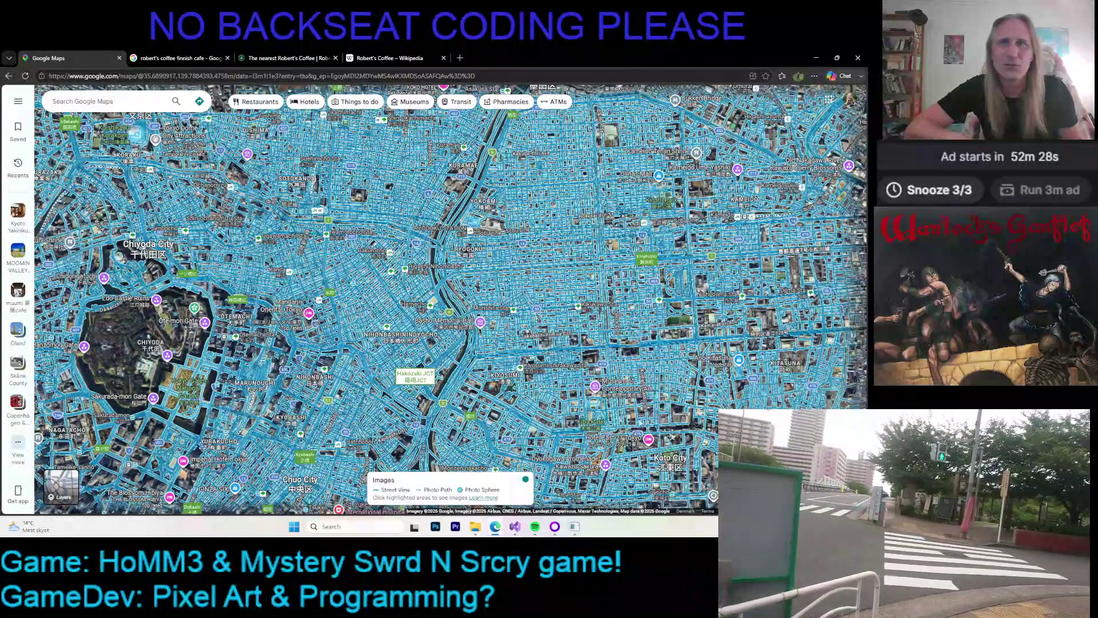
left_click_drag(428, 451, 428, 317)
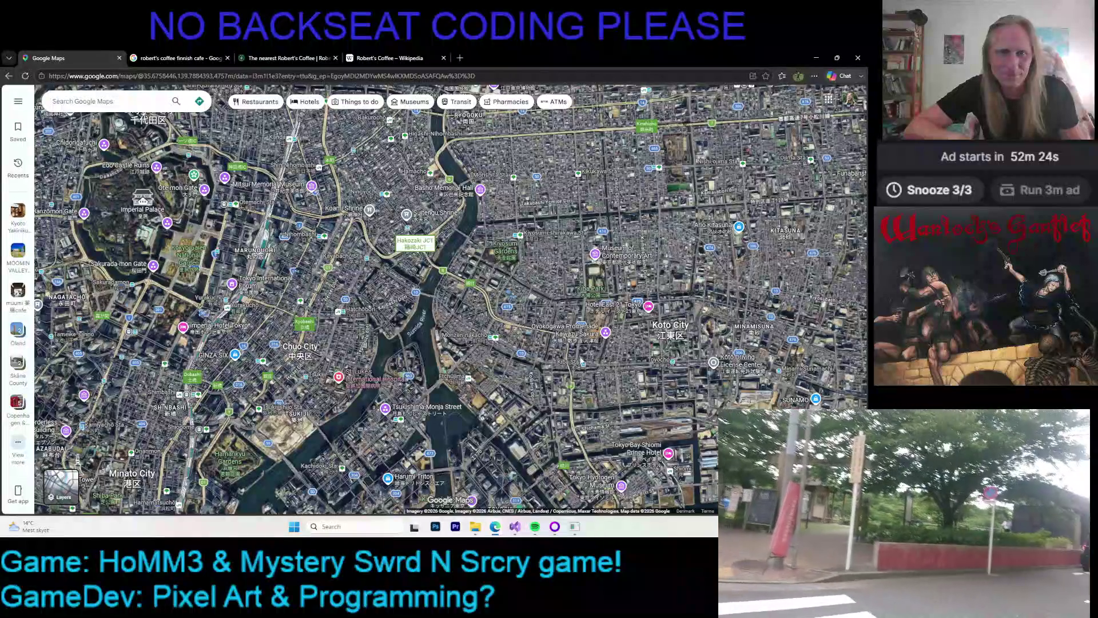
left_click_drag(556, 266, 492, 362)
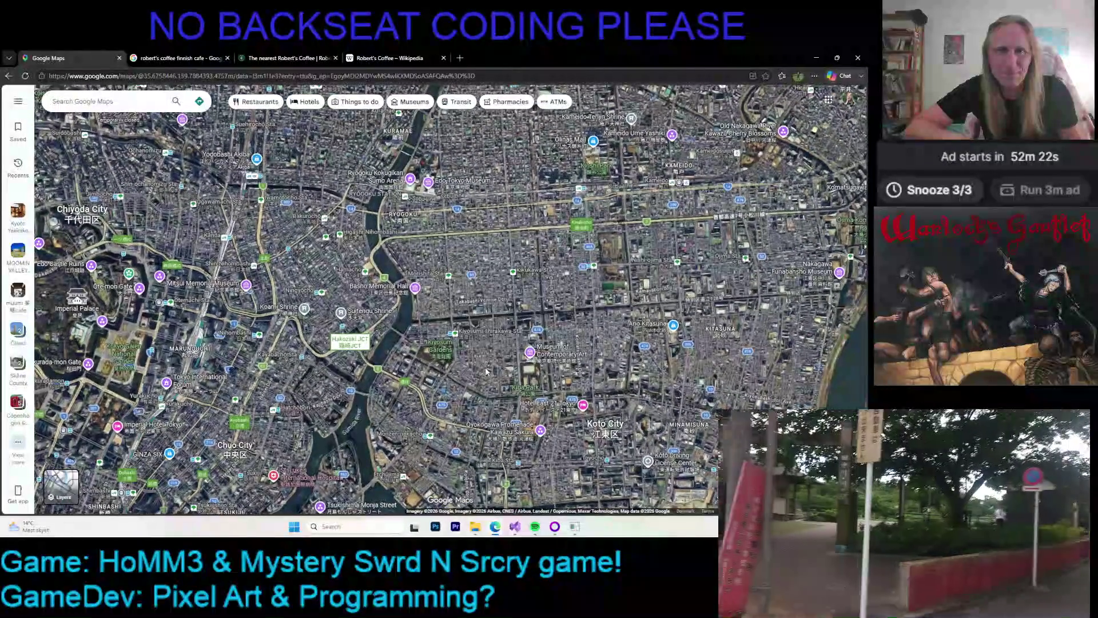
scroll(411, 332, "up", 2)
scroll(411, 332, "up", 1)
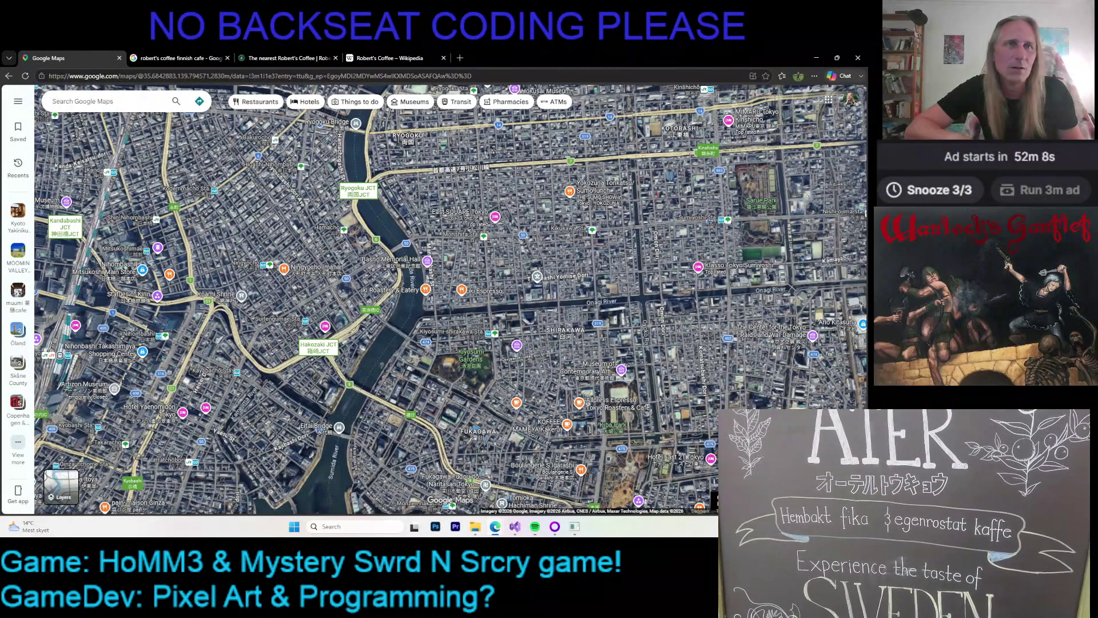
- Hide the Street View coverage lines, pan east over the Koto streets, and zoom out
left_click(714, 500)
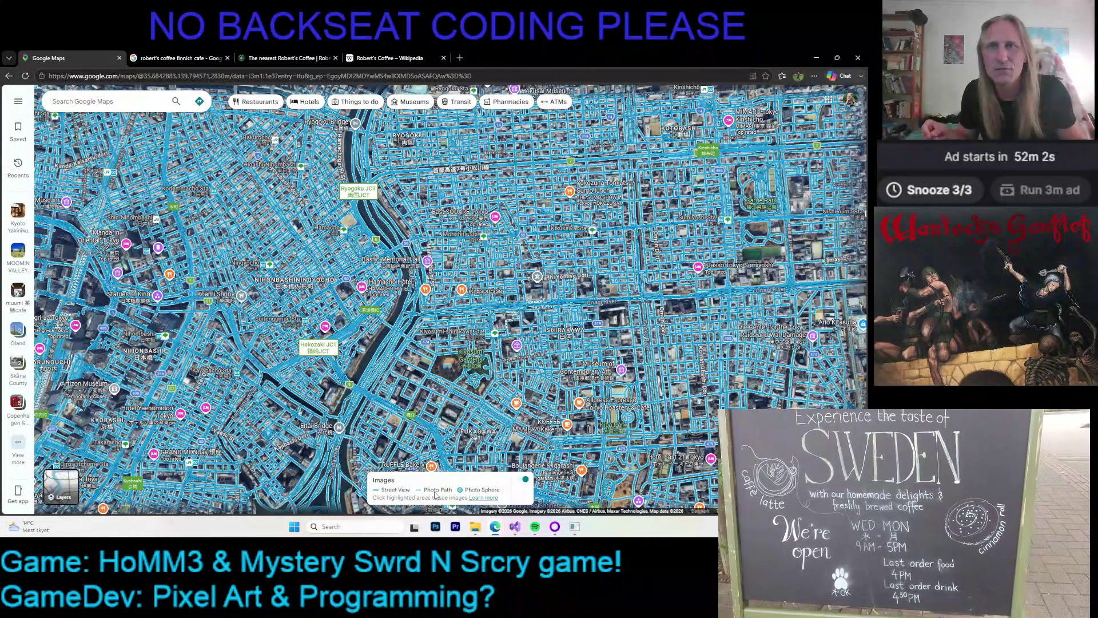
left_click(525, 483)
left_click(526, 485)
left_click(526, 485)
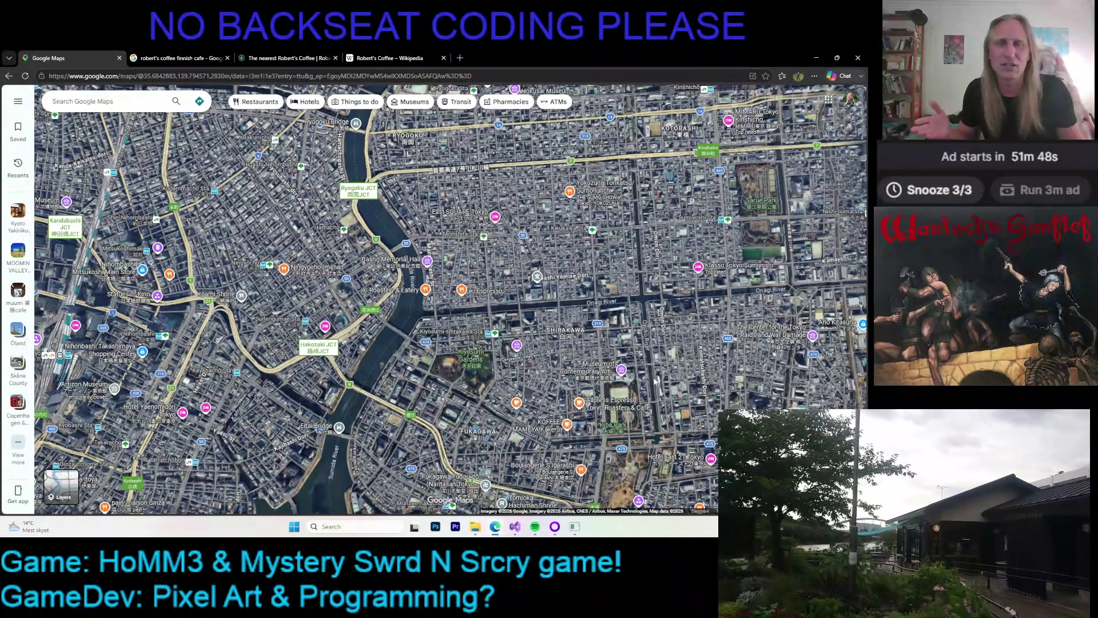
left_click_drag(655, 381, 533, 400)
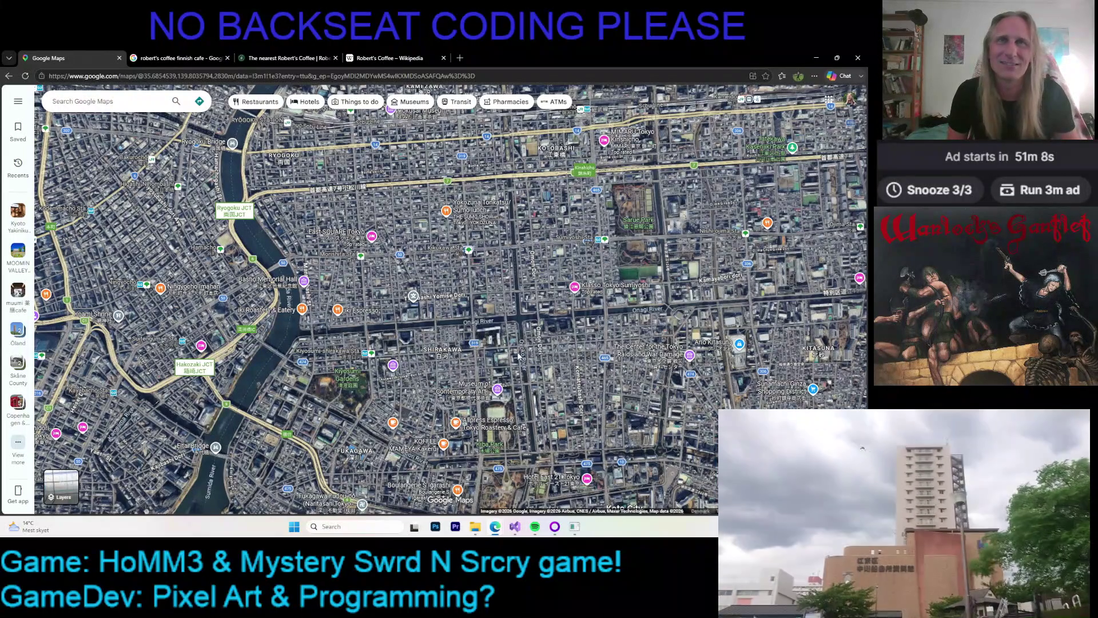
scroll(591, 342, "down", 5)
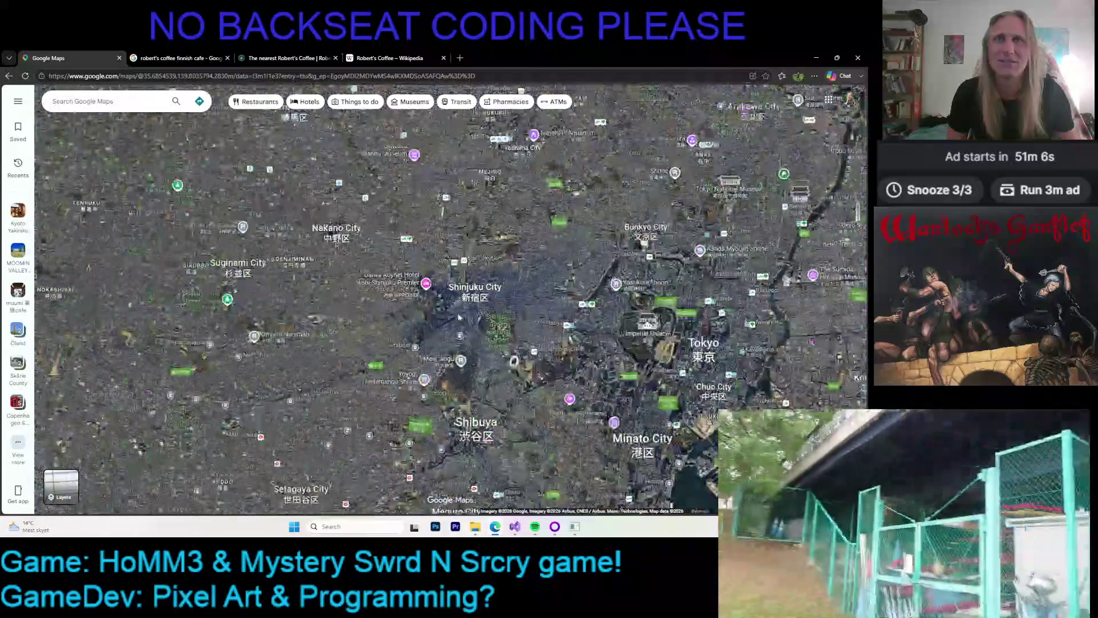
- Pan south-west to the Yokohama harbour area with the arrow keys and zoom in
key("Down")
key("Left")
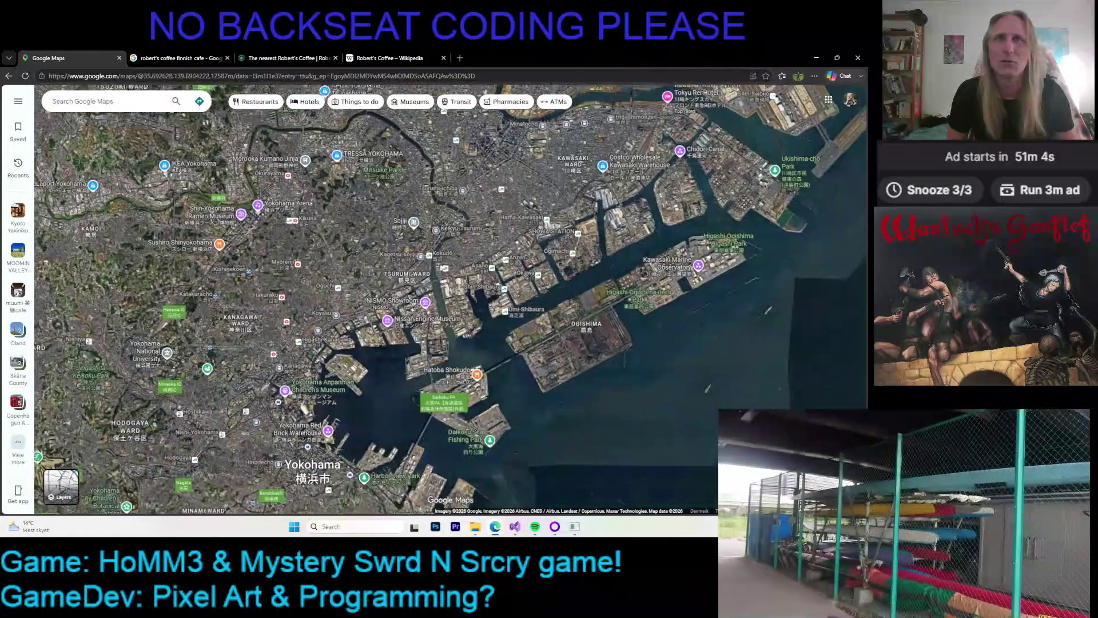
scroll(358, 419, "up", 7)
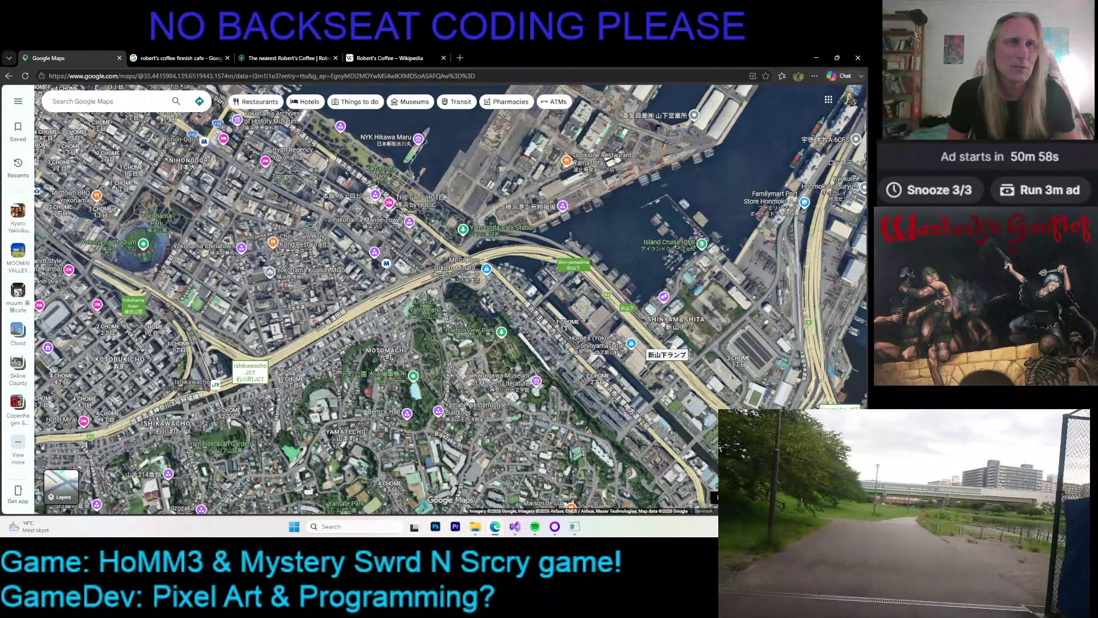
- Zoom out, drag back to central Tokyo, and show Street View coverage over the city
mouse_move(851, 443)
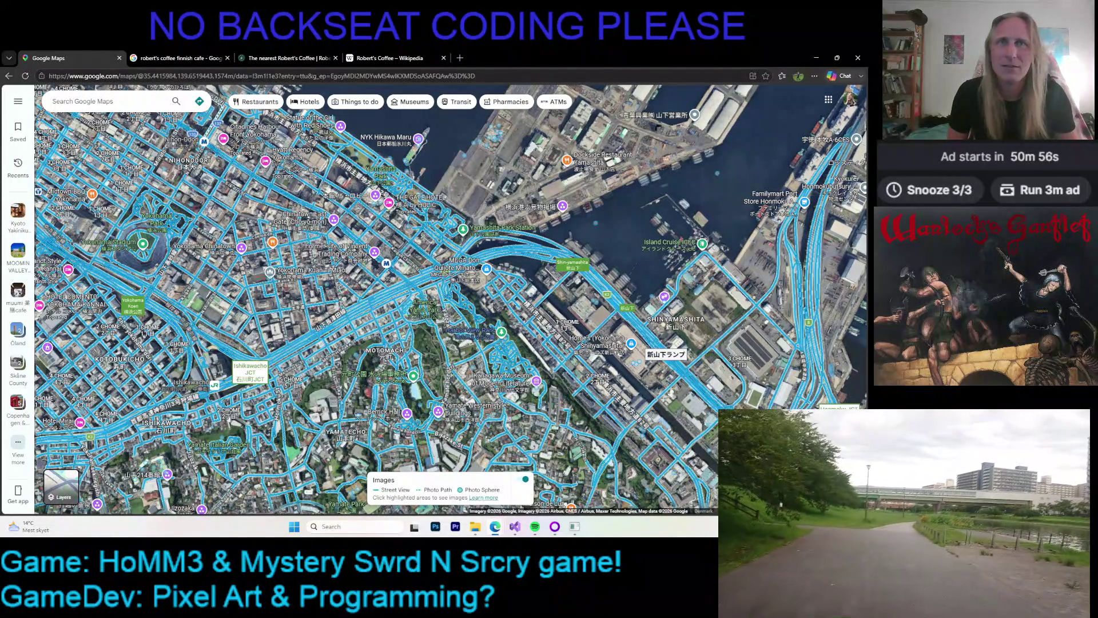
scroll(647, 403, "down", 5)
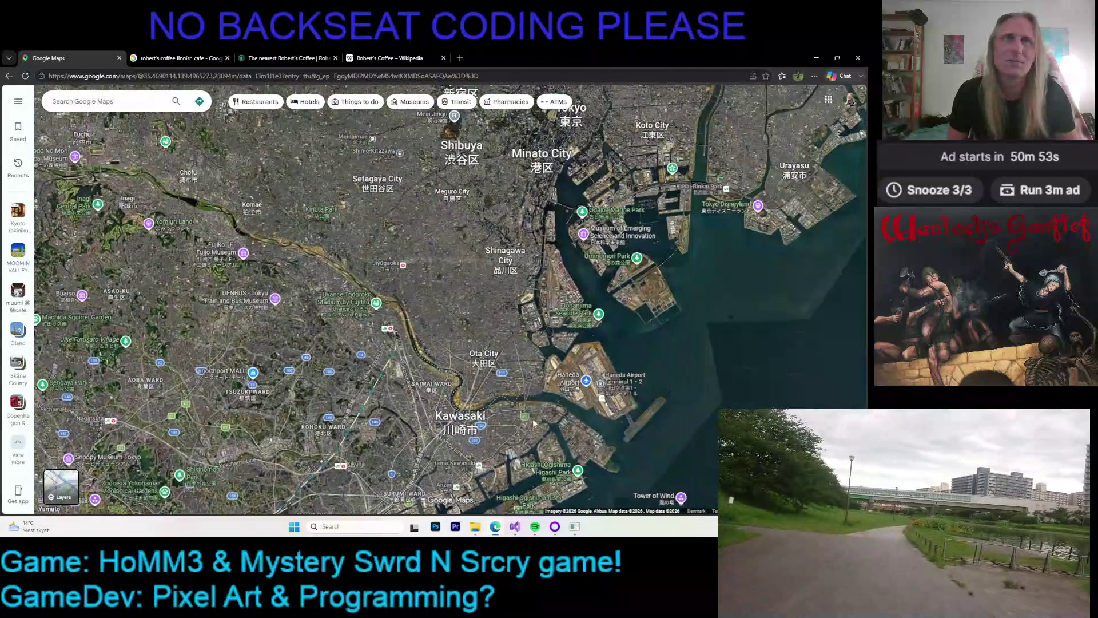
mouse_move(646, 404)
left_mouse_down()
mouse_move(514, 279)
mouse_move(454, 336)
left_mouse_up()
scroll(438, 379, "up", 3)
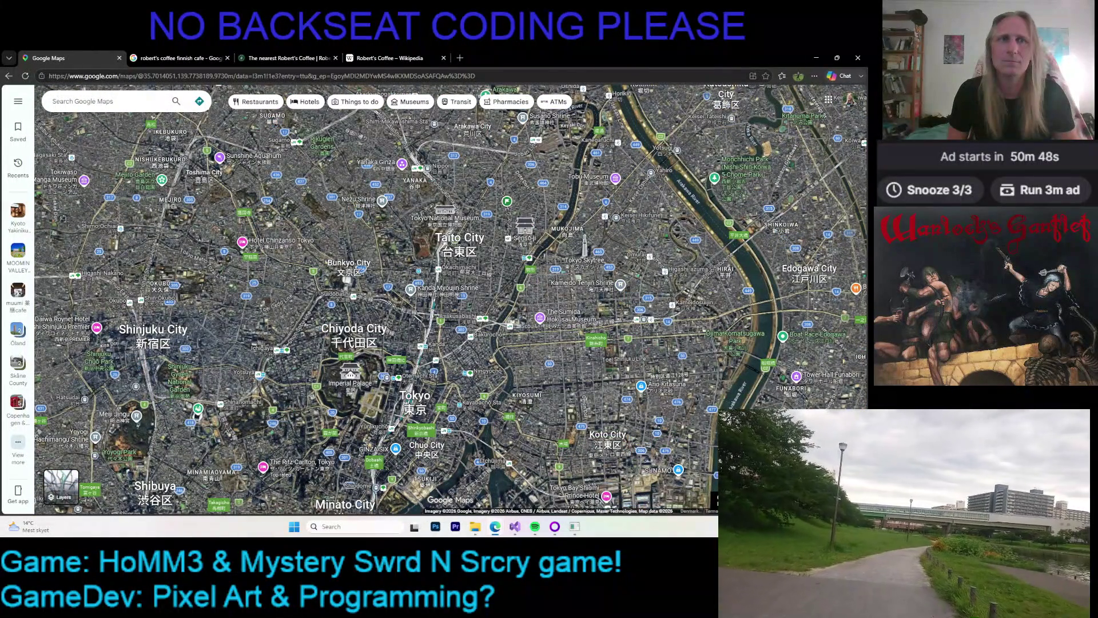
left_click(716, 475)
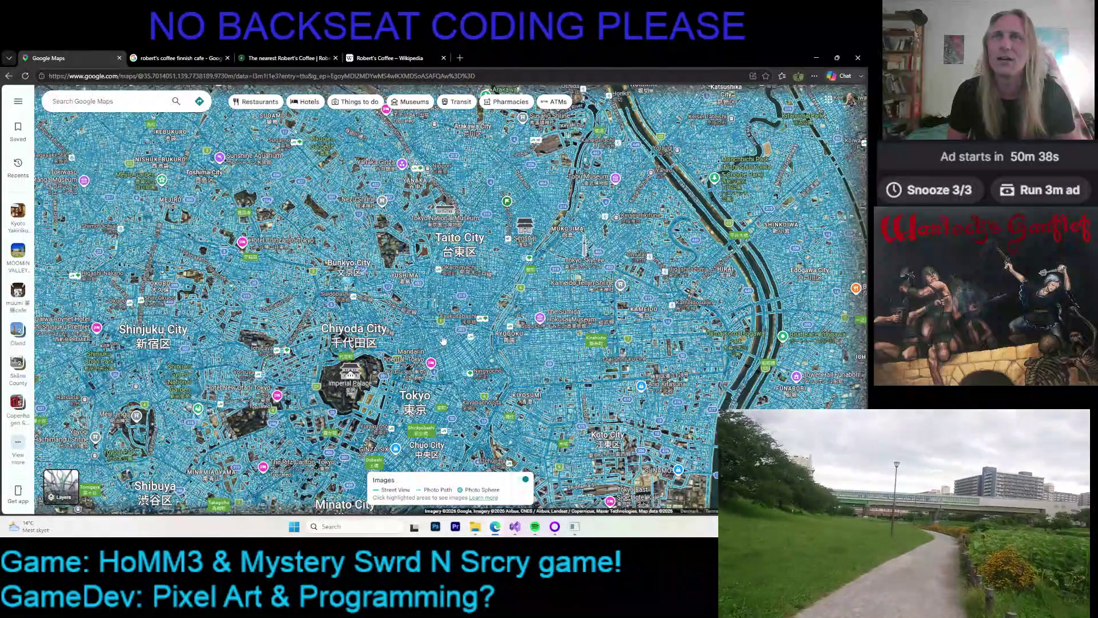
- Zoom out to show Street View coverage across Tokyo and preview the Nezu Shrine card
scroll(443, 343, "down", 2)
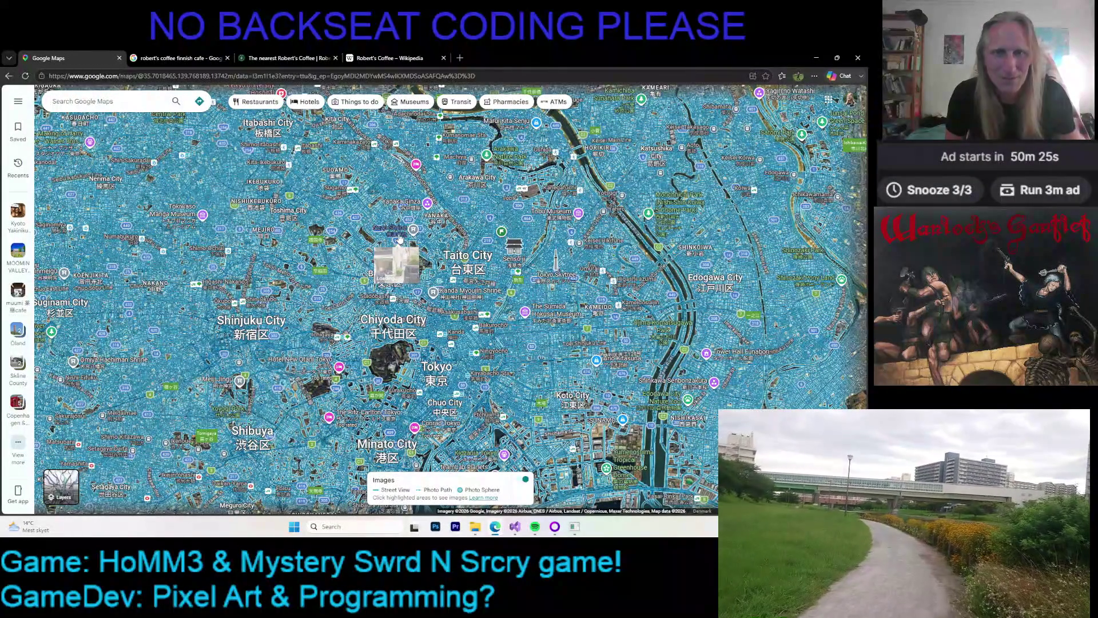
mouse_move(400, 240)
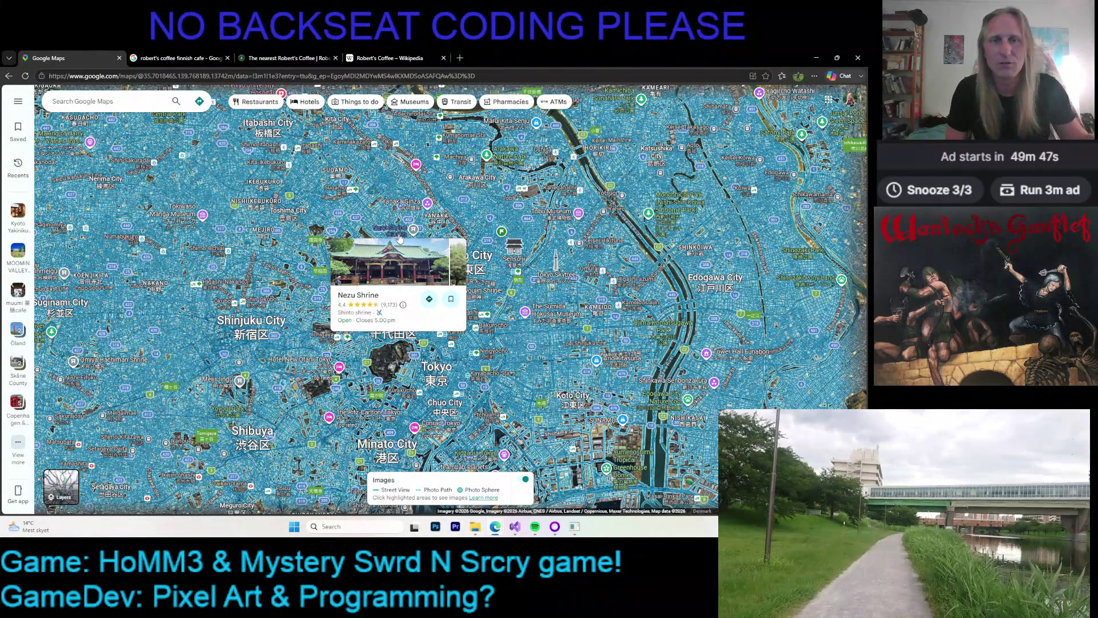
mouse_move(265, 283)
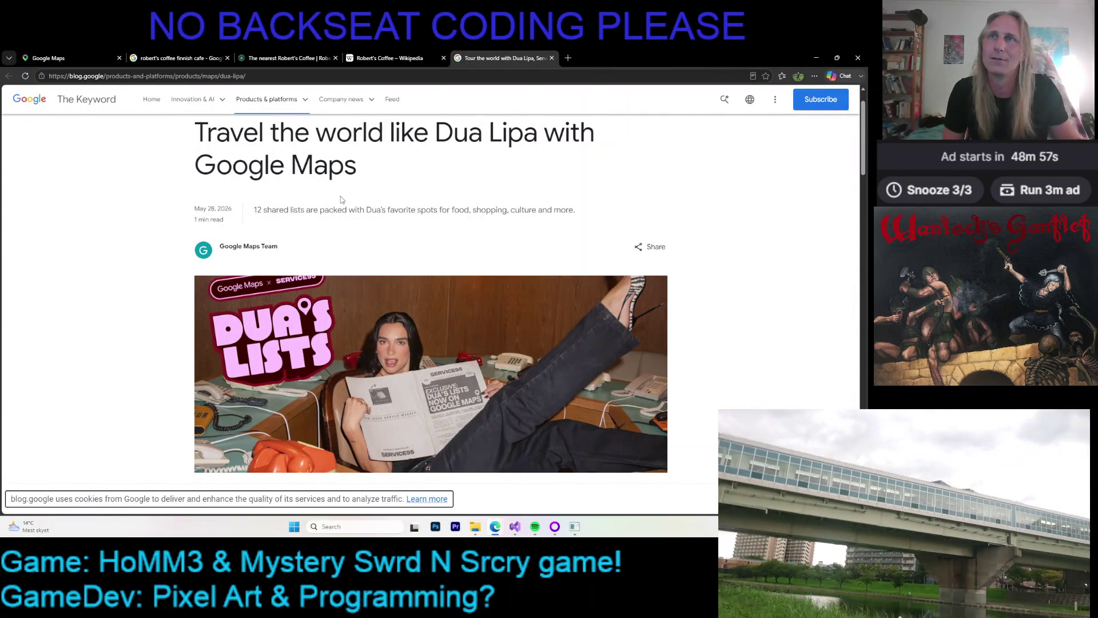
- Scroll down the Keyword article and open the 'Tokyo Culture & Eats' list in Google Maps
scroll(340, 197, "down", 3)
scroll(339, 198, "down", 4)
scroll(339, 199, "down", 2)
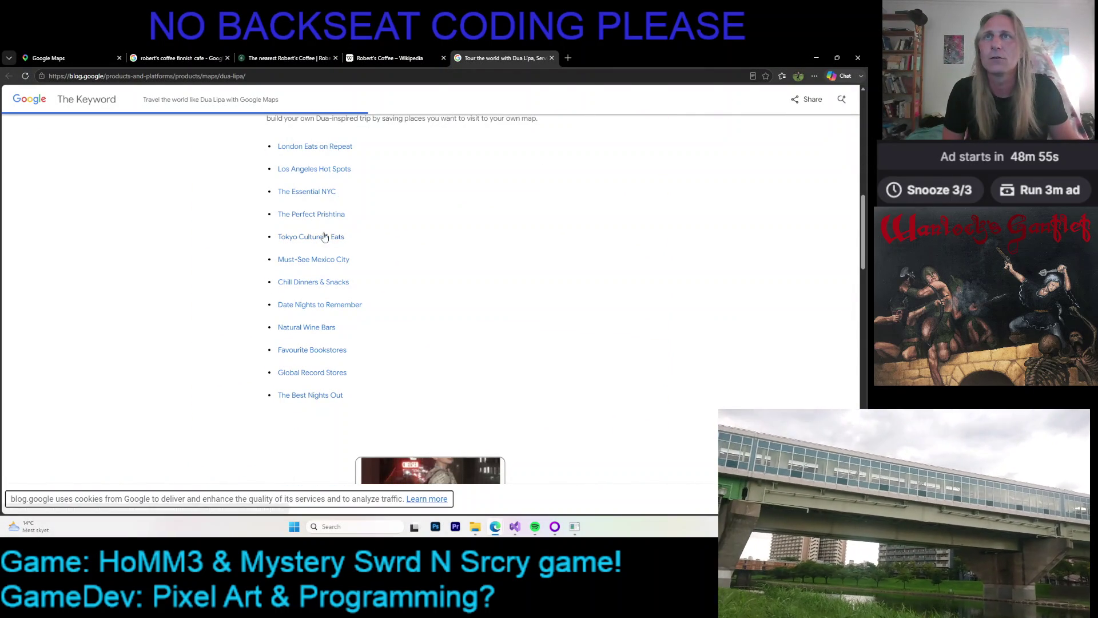
left_click(366, 238)
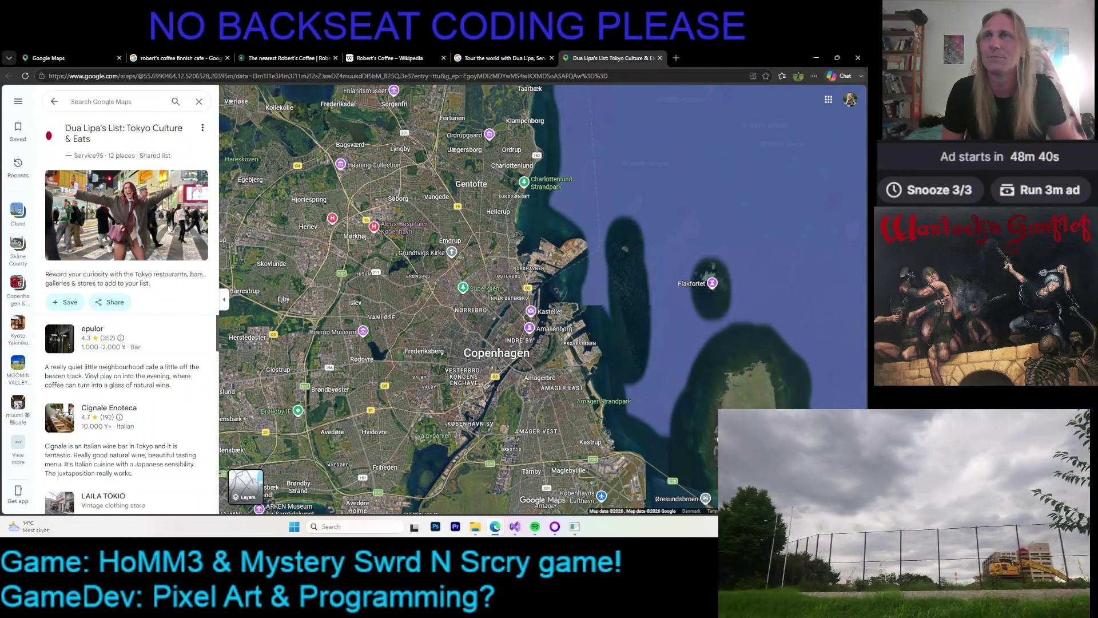
- Swing the globe east from Copenhagen toward Tokyo and zoom in
left_click_drag(335, 264, 369, 319)
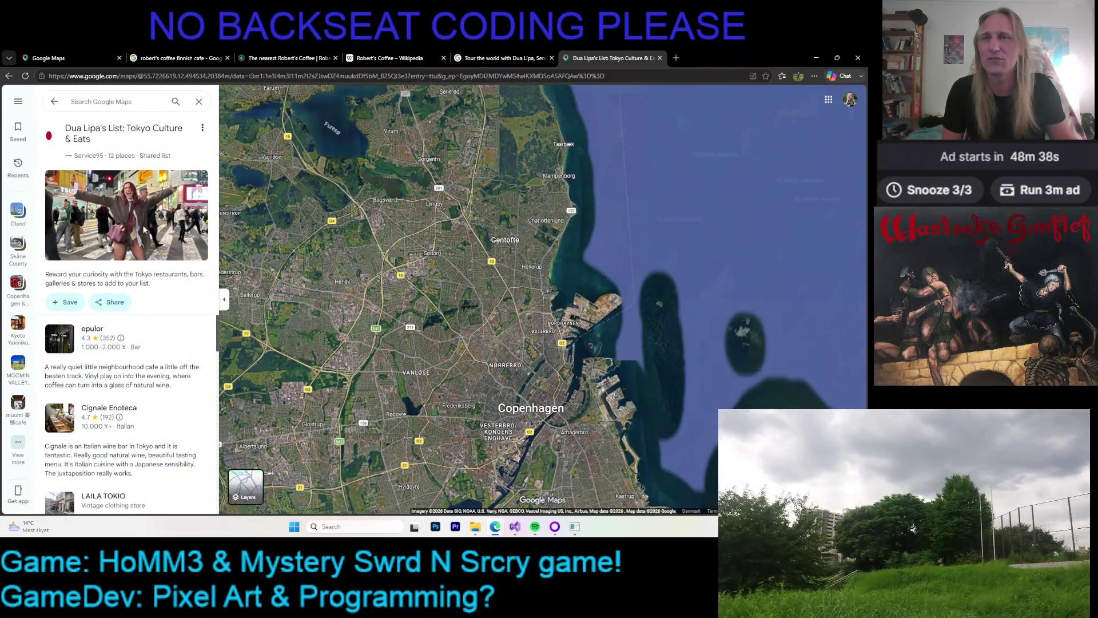
scroll(313, 236, "down", 5)
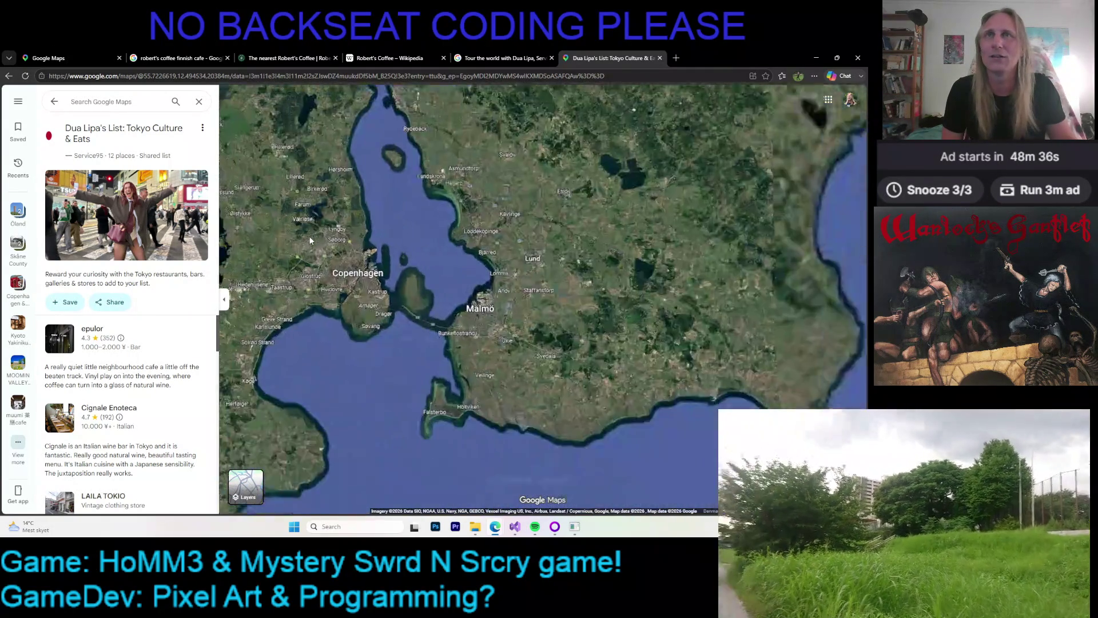
left_click_drag(313, 236, 369, 275)
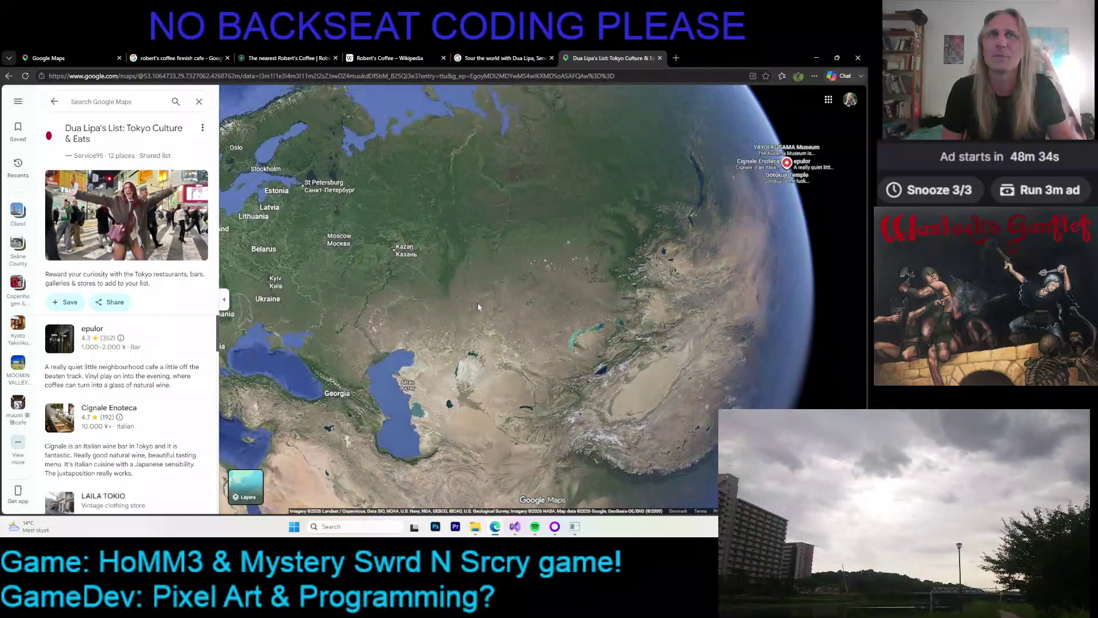
scroll(574, 346, "up", 3)
scroll(544, 366, "up", 3)
scroll(510, 391, "up", 3)
scroll(481, 378, "up", 2)
scroll(469, 352, "up", 3)
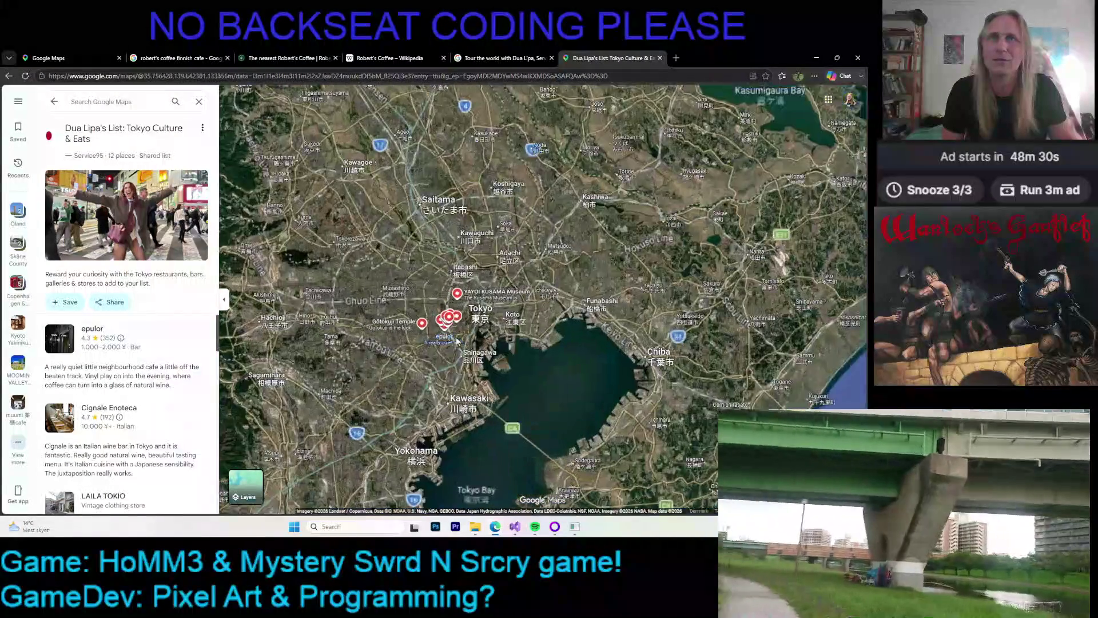
scroll(457, 326, "up", 3)
scroll(458, 327, "up", 2)
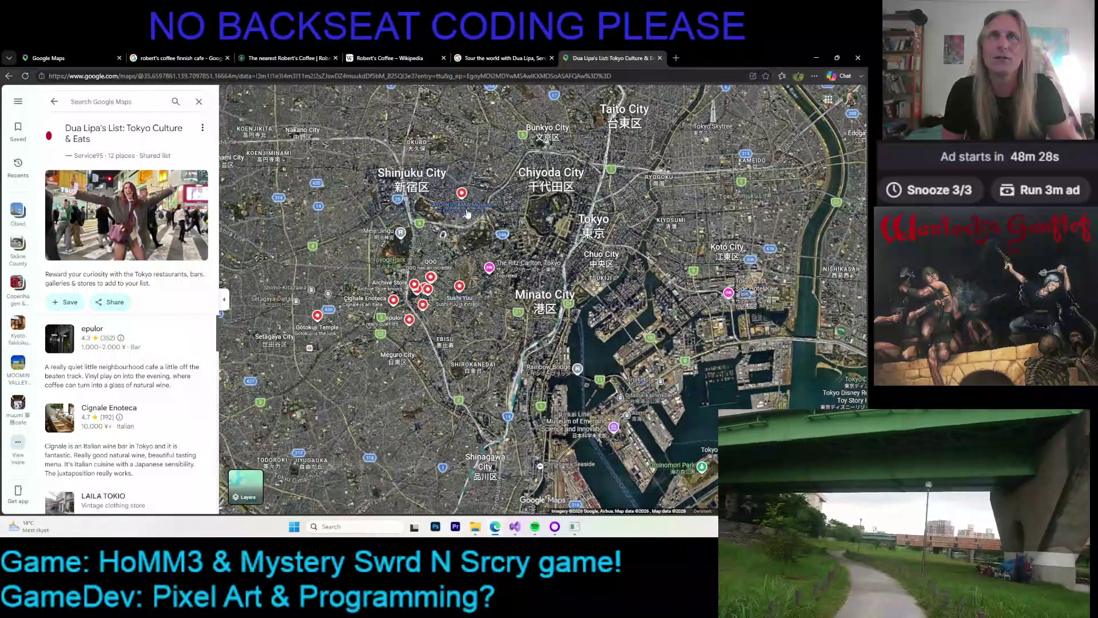
mouse_move(464, 210)
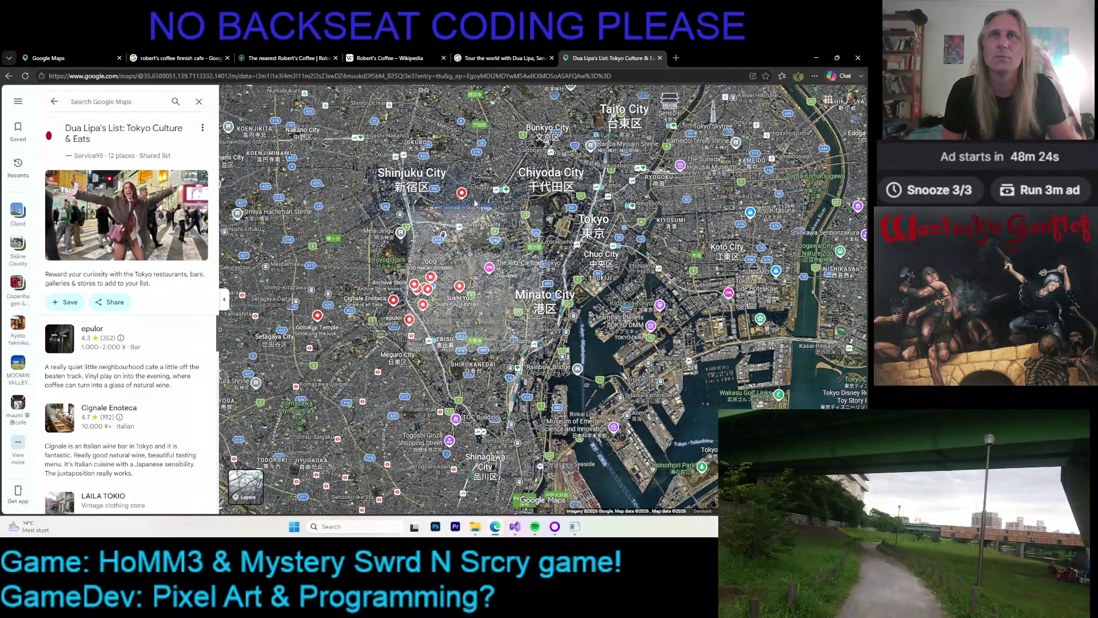
scroll(463, 208, "up", 3)
scroll(459, 207, "up", 2)
scroll(454, 203, "up", 2)
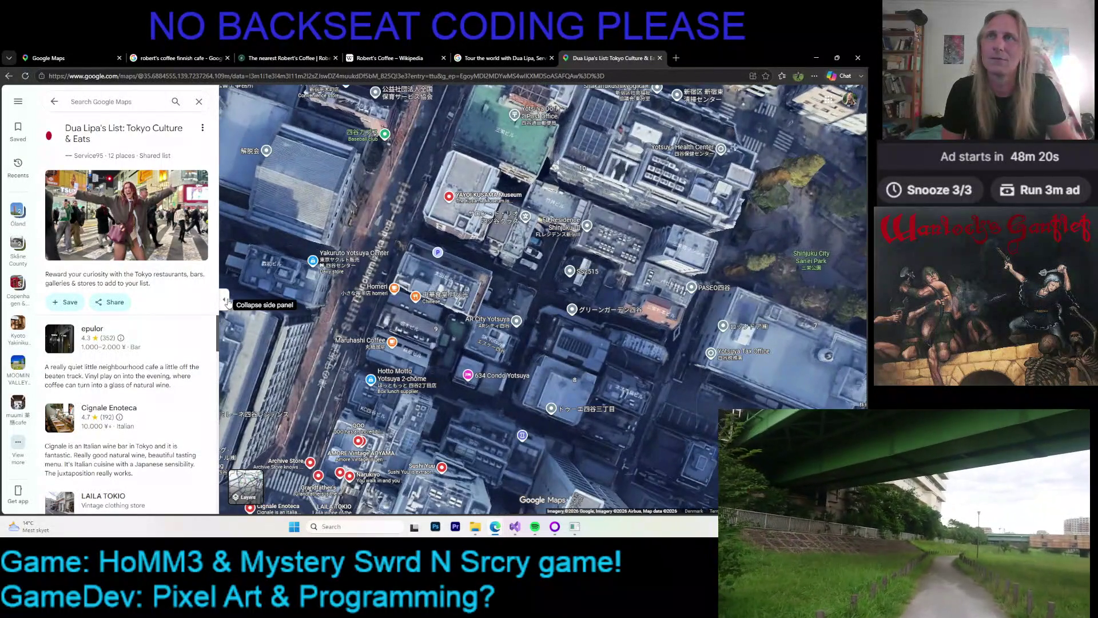
- Hide the side panel and zoom the satellite map in on Shinjuku
left_click(225, 300)
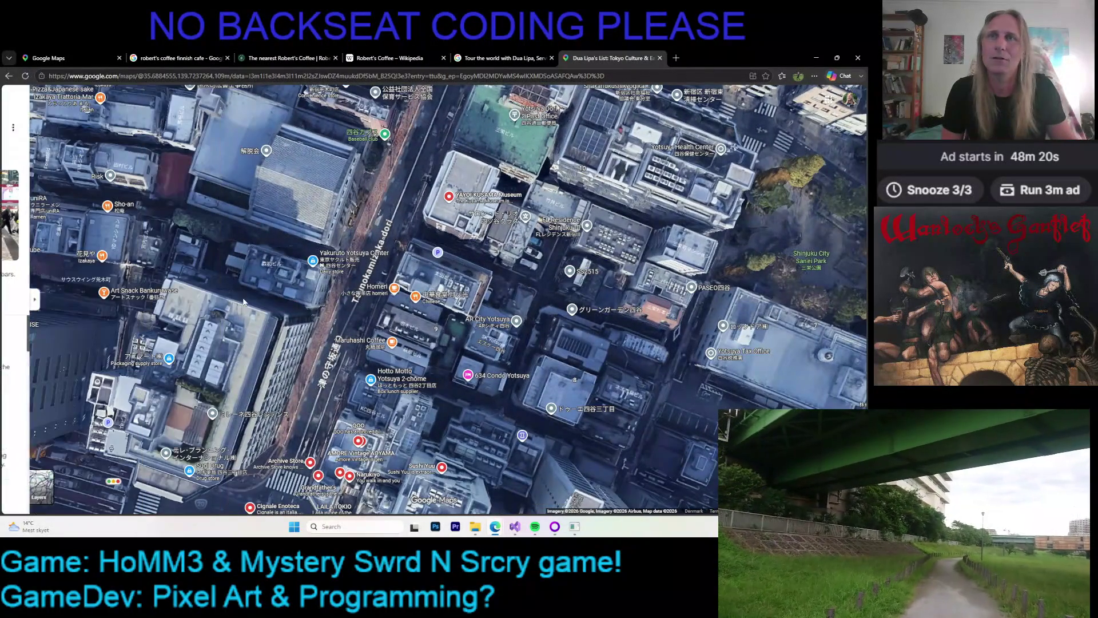
scroll(432, 261, "down", 2)
scroll(429, 262, "down", 2)
scroll(426, 262, "down", 2)
scroll(423, 263, "down", 2)
scroll(422, 263, "down", 2)
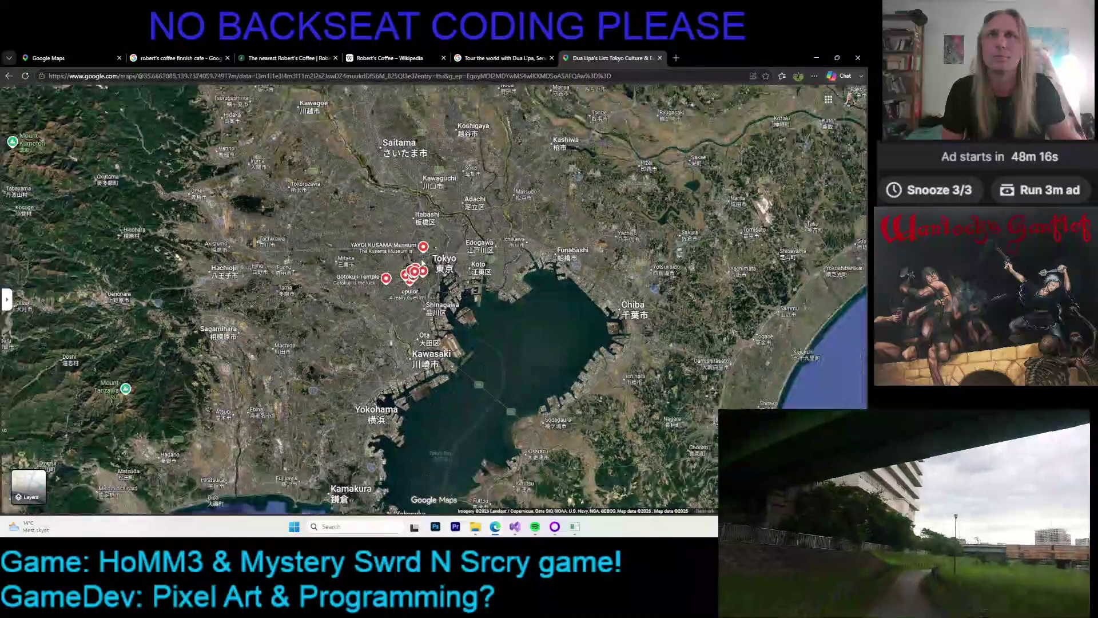
scroll(423, 256, "up", 3)
scroll(424, 250, "up", 2)
scroll(425, 242, "up", 2)
scroll(423, 246, "down", 2)
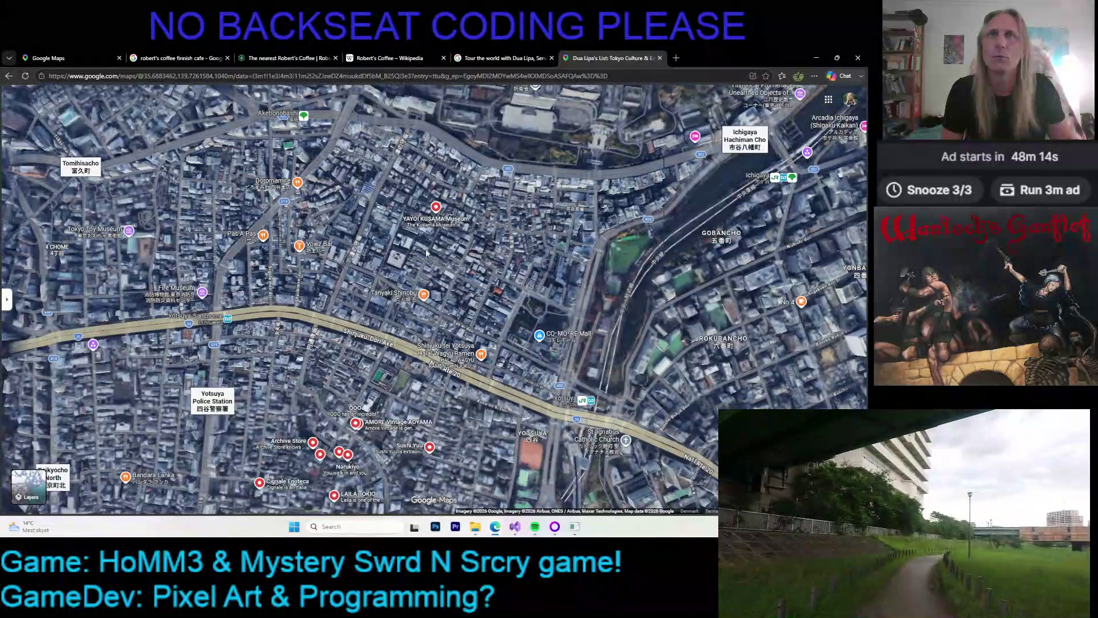
scroll(415, 254, "down", 2)
scroll(409, 260, "down", 2)
- Drop Pegman beside the Yayoi Kusama Museum and face down Gaienhigashi-Dori Ave
mouse_move(408, 262)
left_mouse_down()
mouse_move(375, 285)
mouse_move(395, 266)
left_mouse_up()
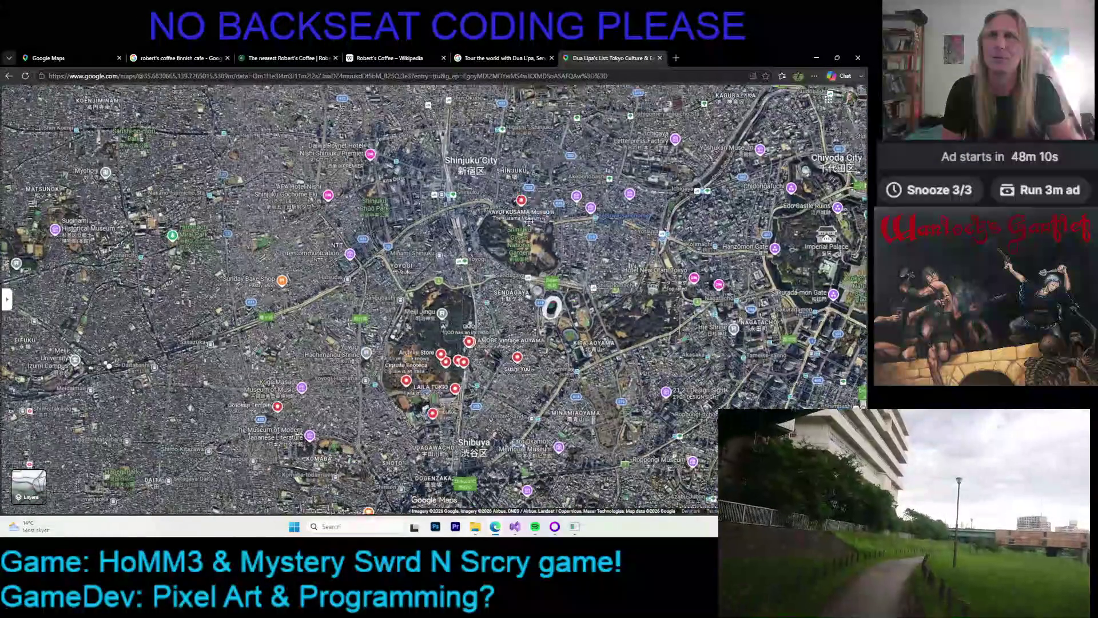
scroll(412, 297, "down", 1)
scroll(416, 299, "down", 2)
scroll(416, 300, "down", 1)
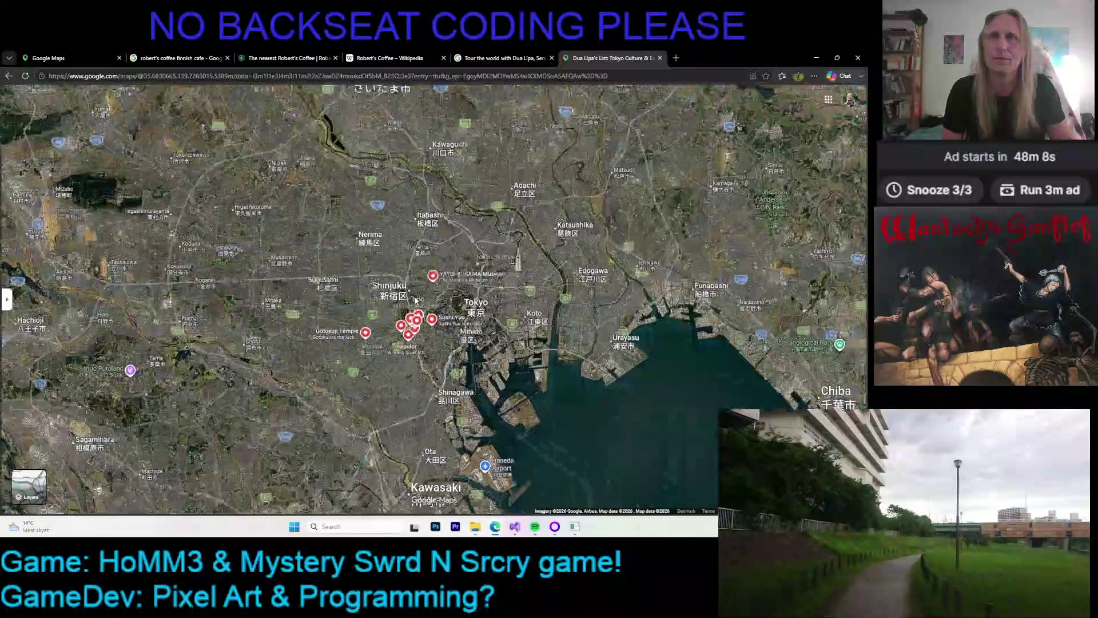
scroll(416, 300, "up", 2)
scroll(416, 300, "up", 2)
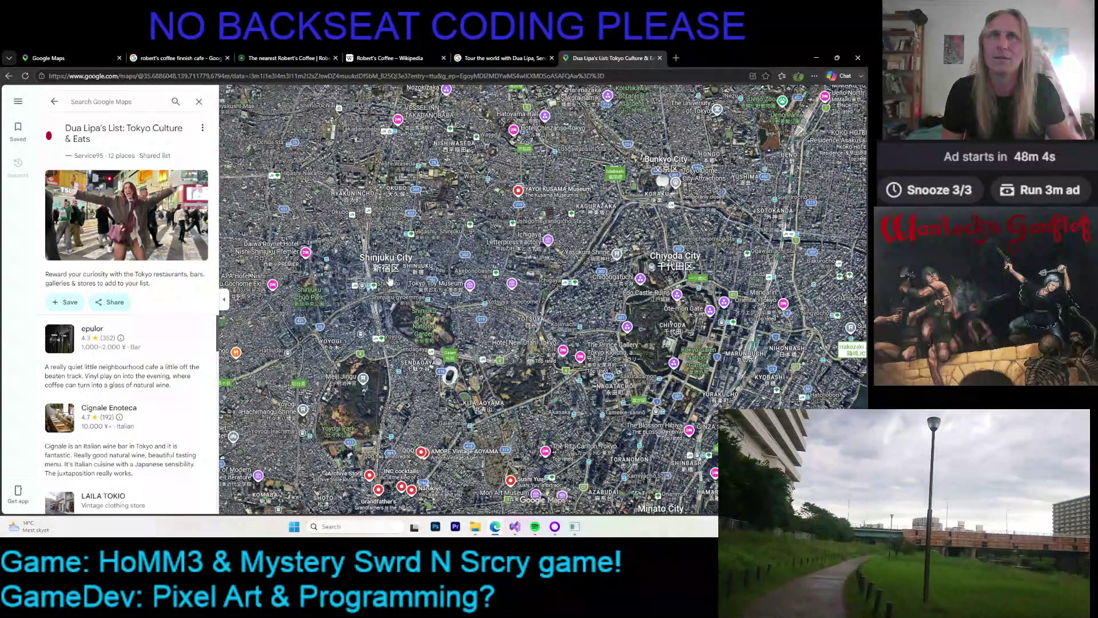
scroll(473, 247, "up", 3)
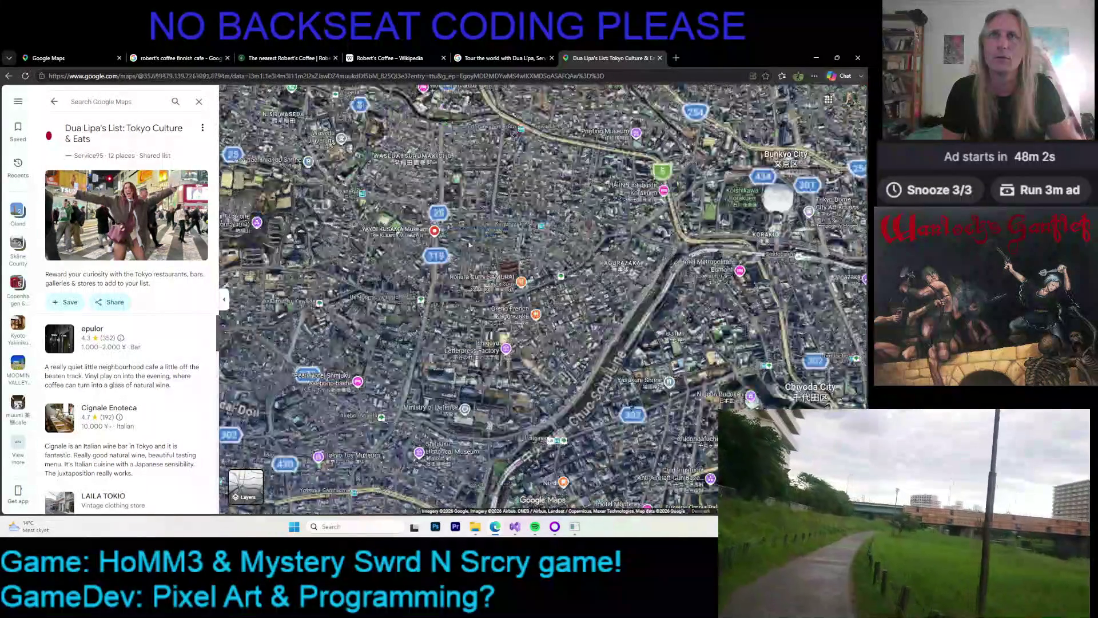
scroll(440, 235, "up", 5)
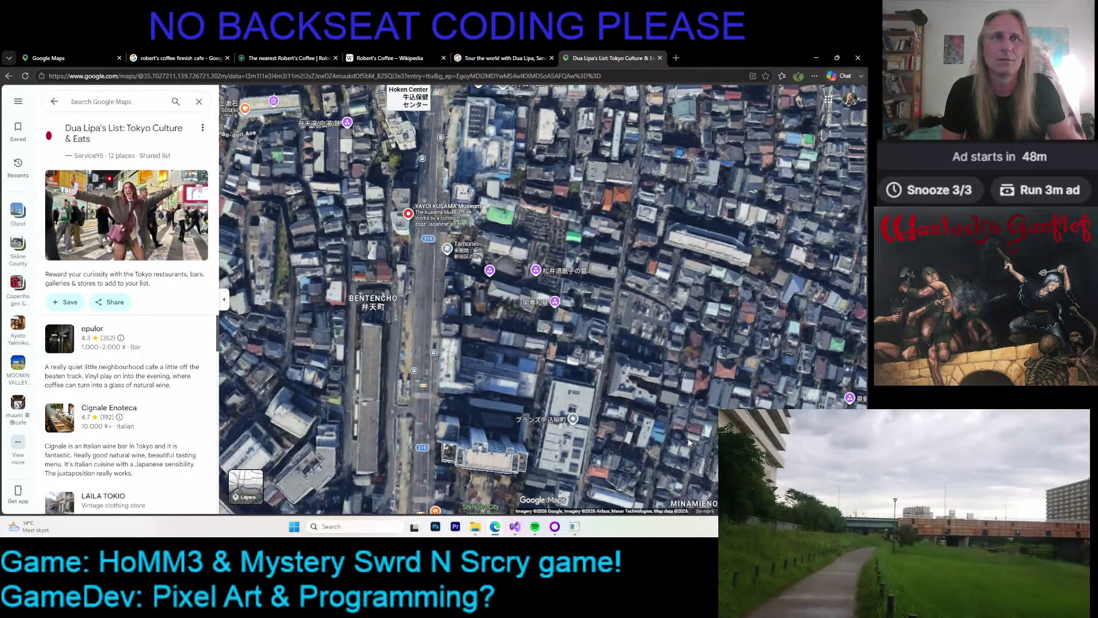
left_click_drag(851, 452, 431, 188)
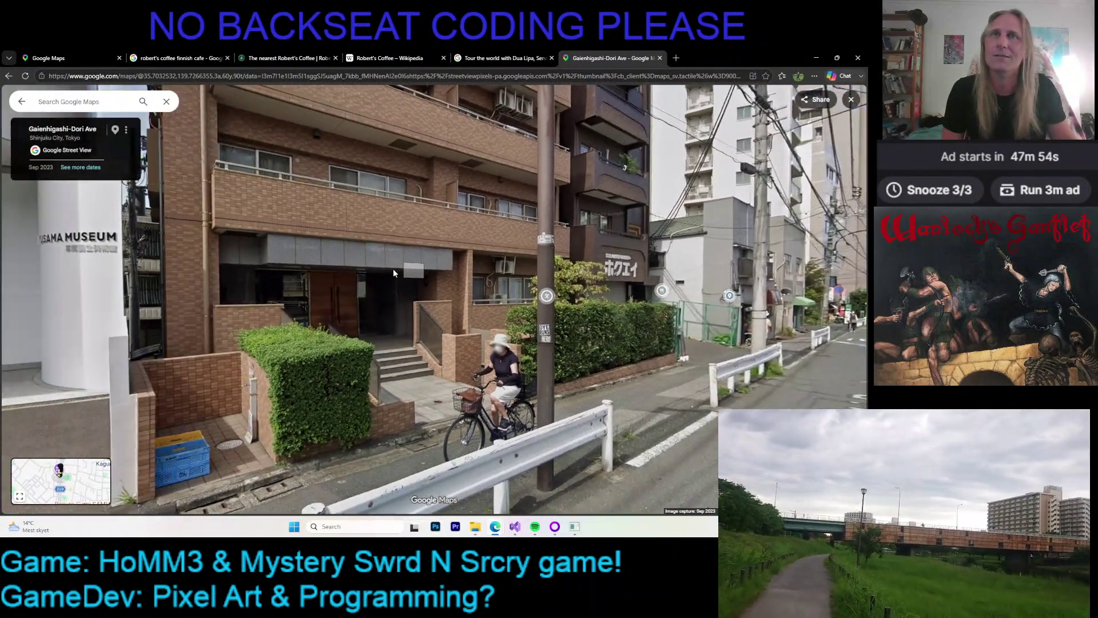
left_click_drag(393, 273, 561, 294)
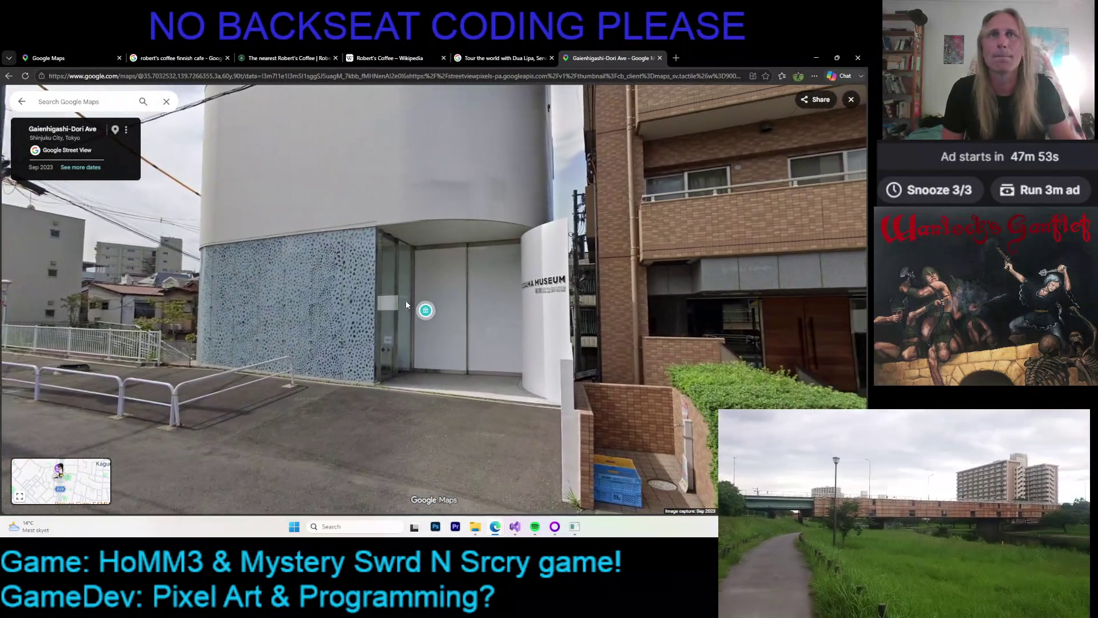
- Turn the panorama and step forward twice to the Yayoi Kusama Museum entrance
left_click_drag(406, 301, 740, 319)
left_click(740, 319)
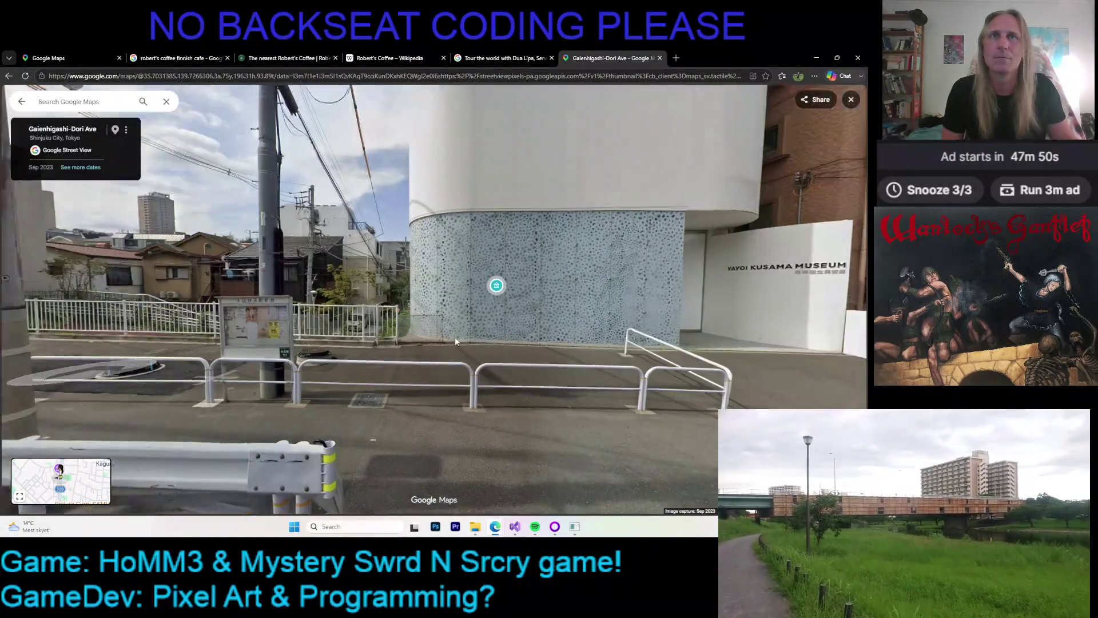
mouse_move(456, 342)
left_mouse_down()
mouse_move(422, 428)
mouse_move(503, 329)
left_mouse_up()
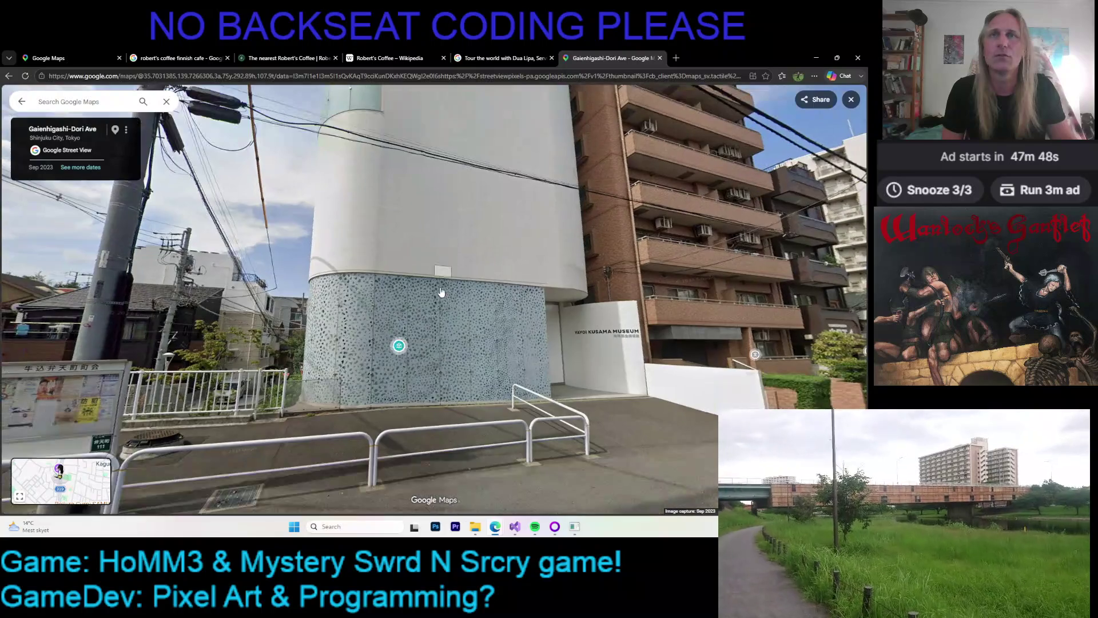
left_click_drag(527, 365, 497, 354)
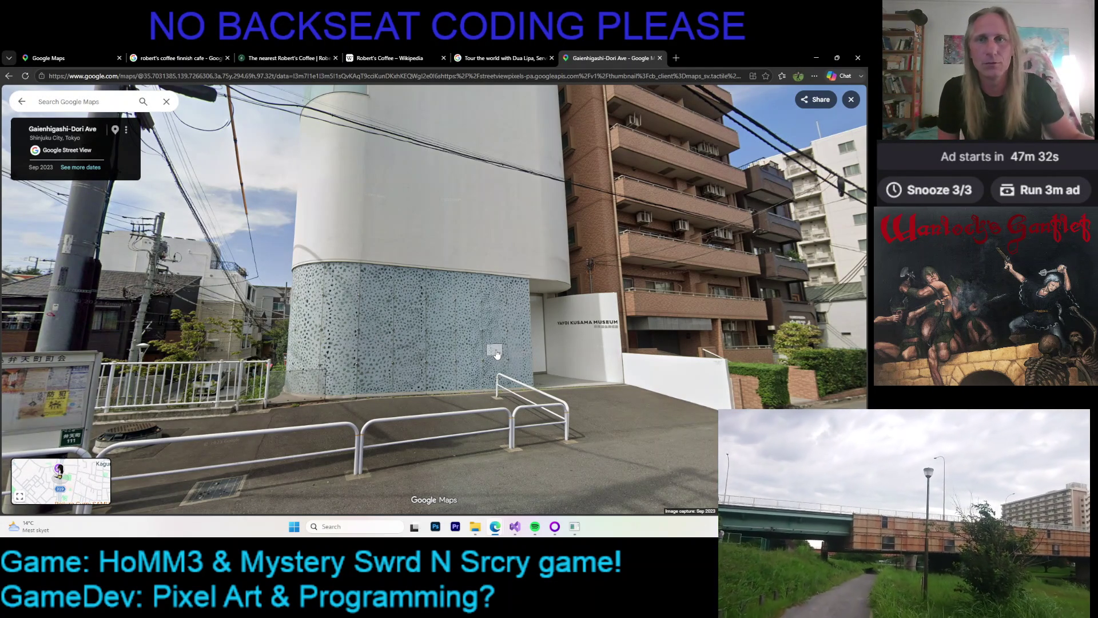
left_click(496, 350)
left_click_drag(504, 341, 508, 399)
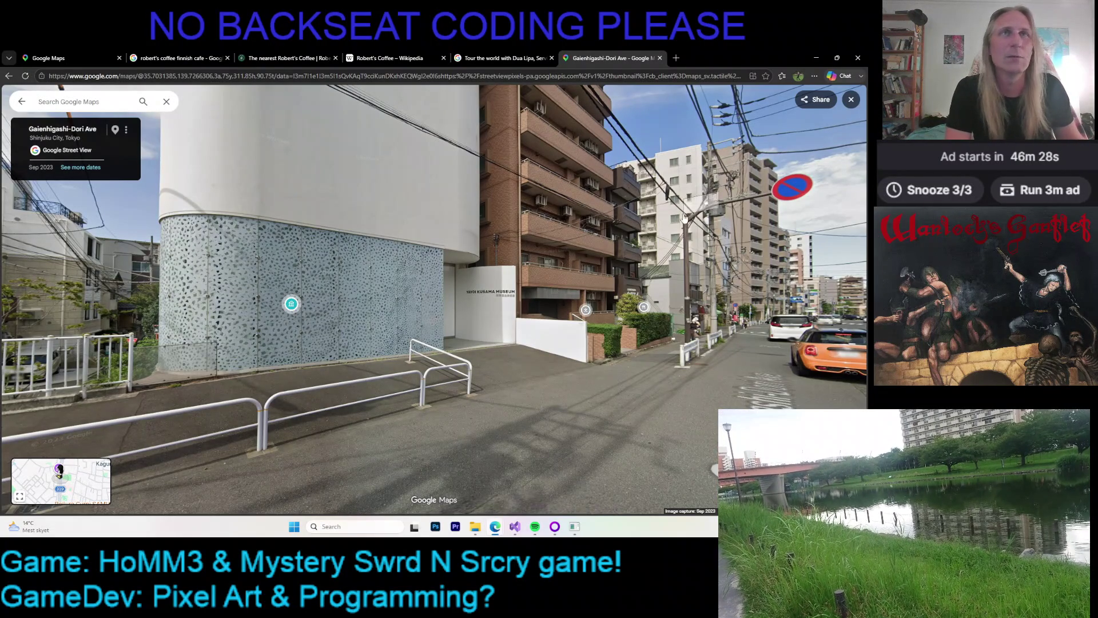
- Exit Street View back to the Tokyo Culture & Eats list map
left_click(851, 99)
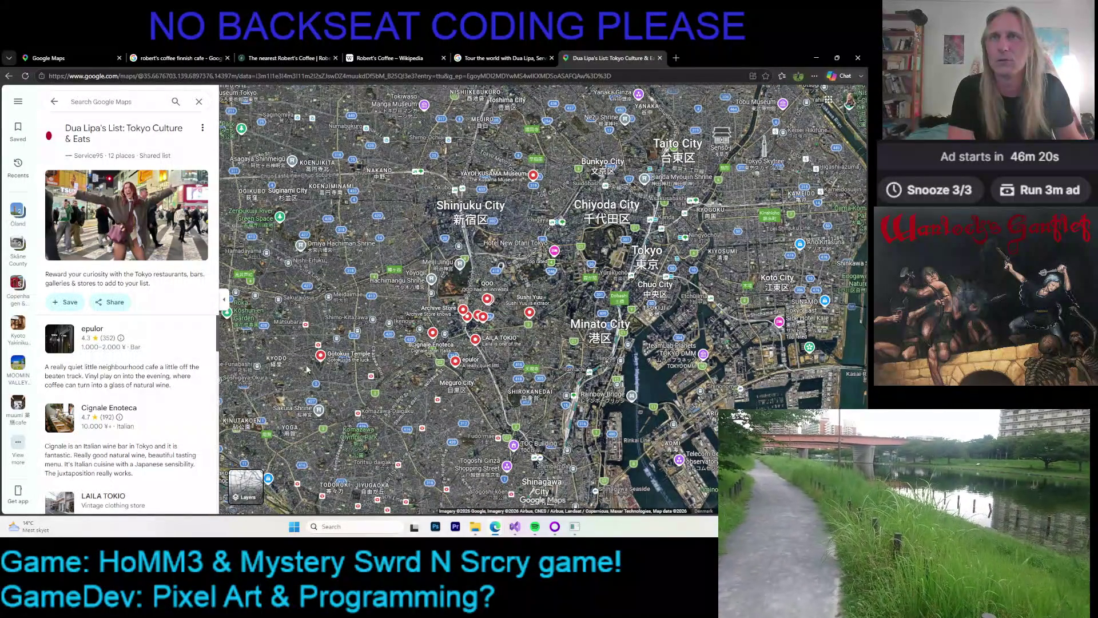
- Zoom and pan the satellite map around Shibuya until the Cignale Enoteca card appears
scroll(323, 372, "up", 2)
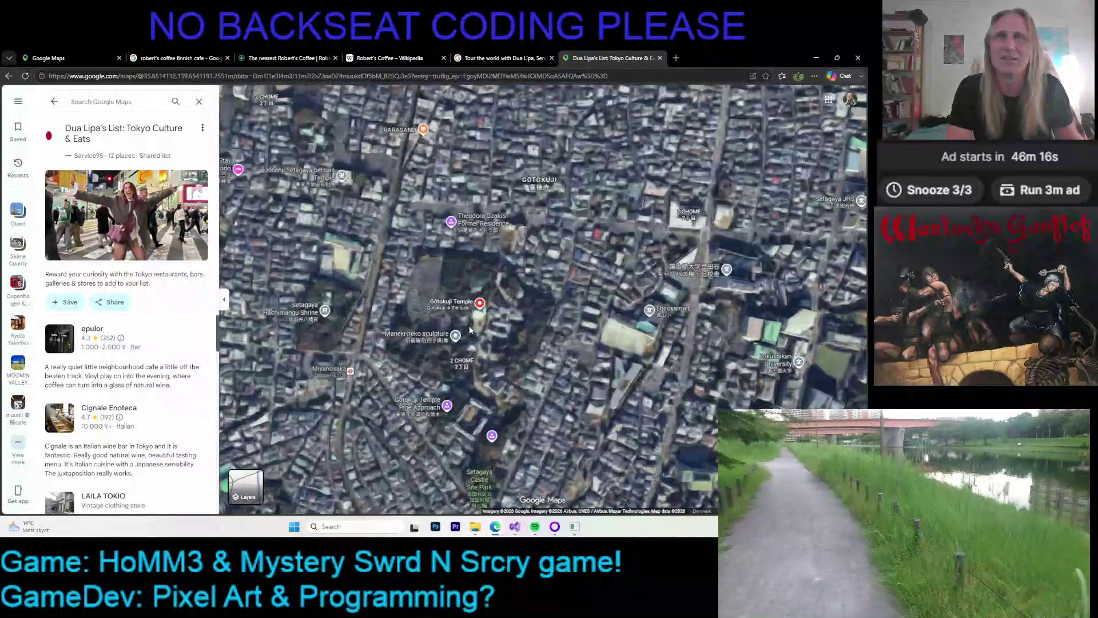
scroll(471, 330, "up", 2)
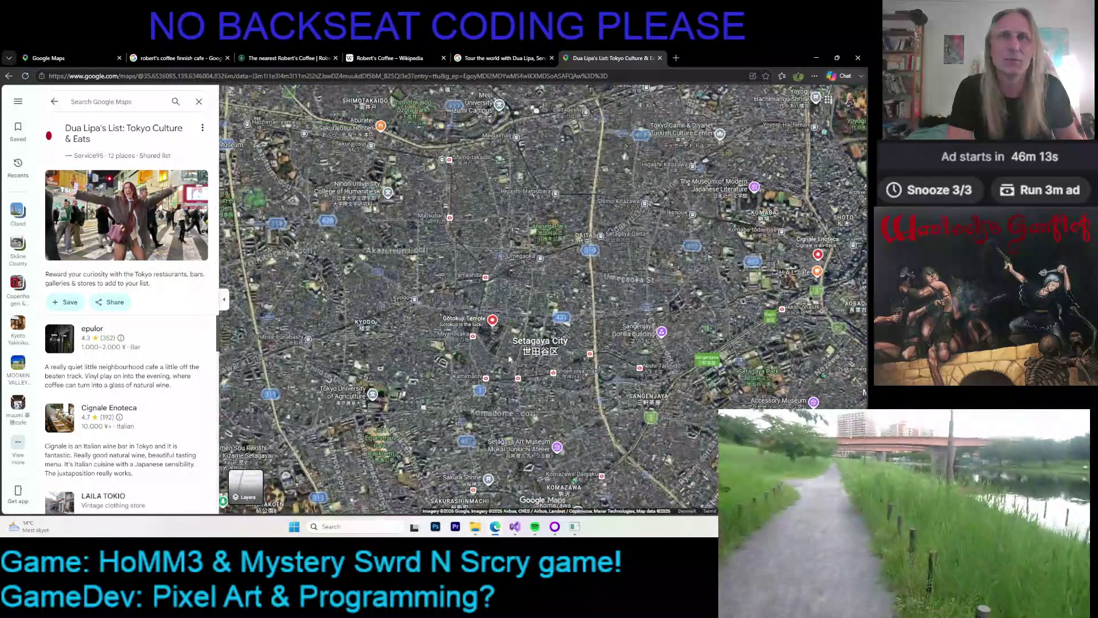
left_click_drag(509, 359, 451, 365)
left_click_drag(579, 342, 559, 330)
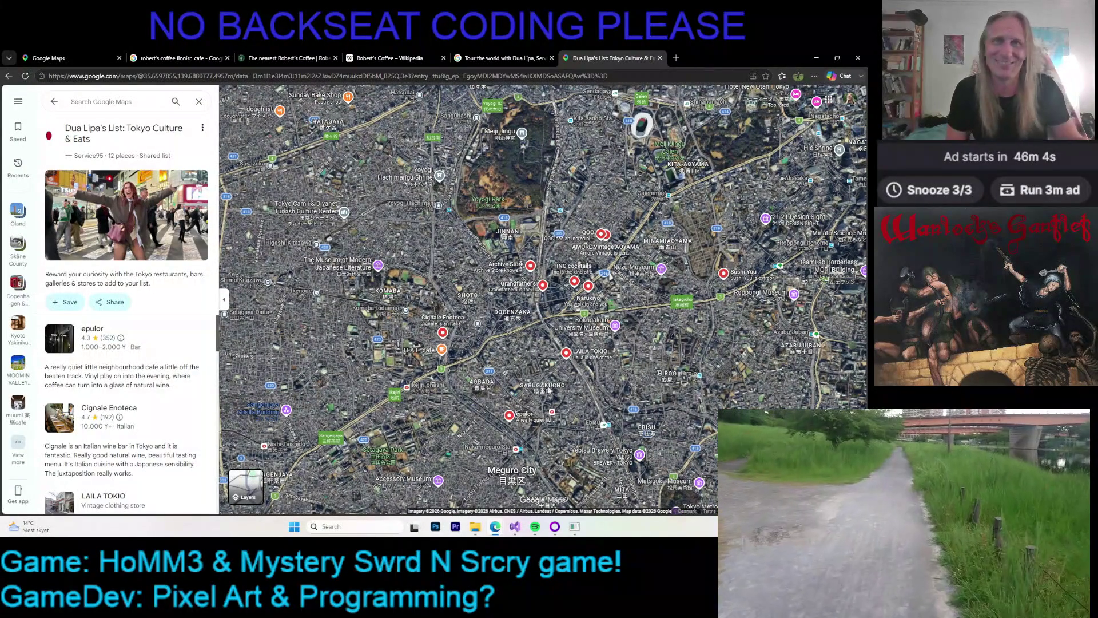
scroll(538, 423, "up", 1)
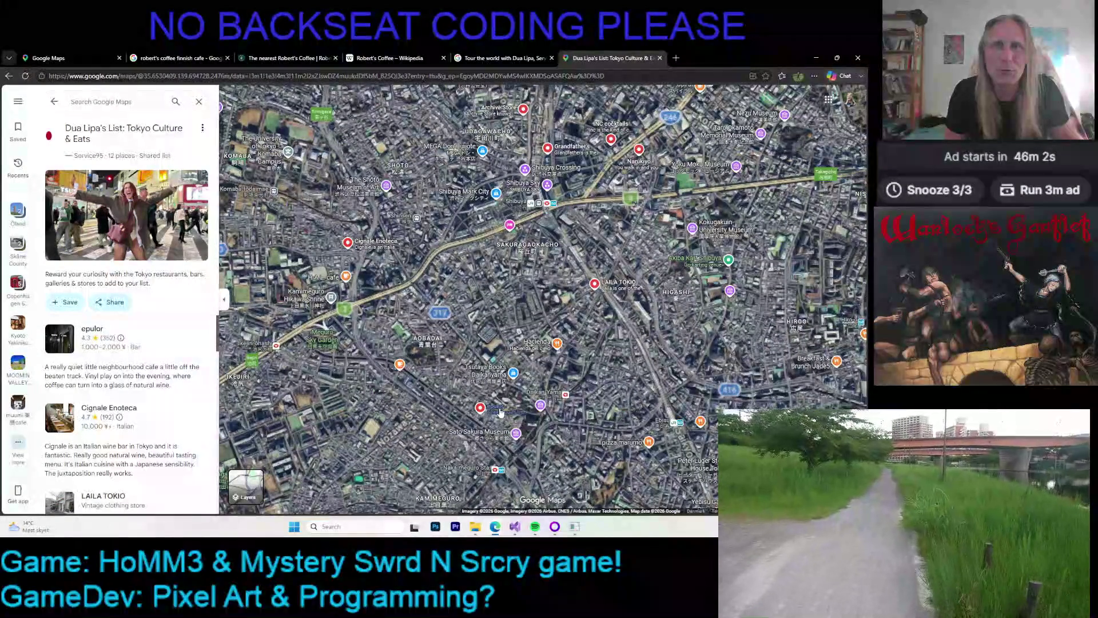
mouse_move(500, 412)
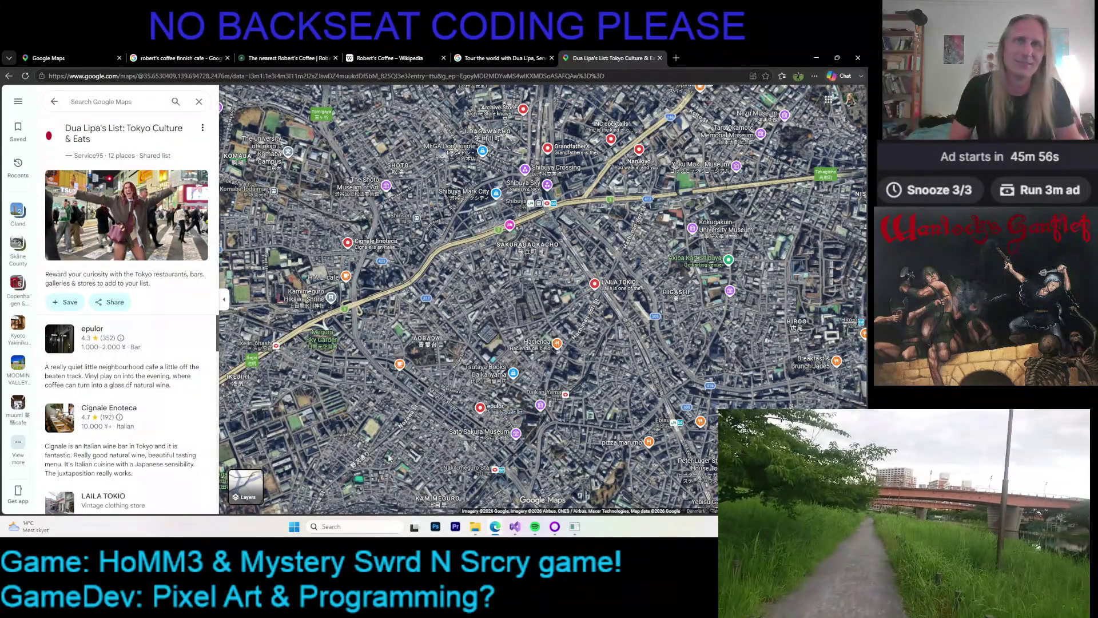
left_click_drag(445, 411, 439, 388)
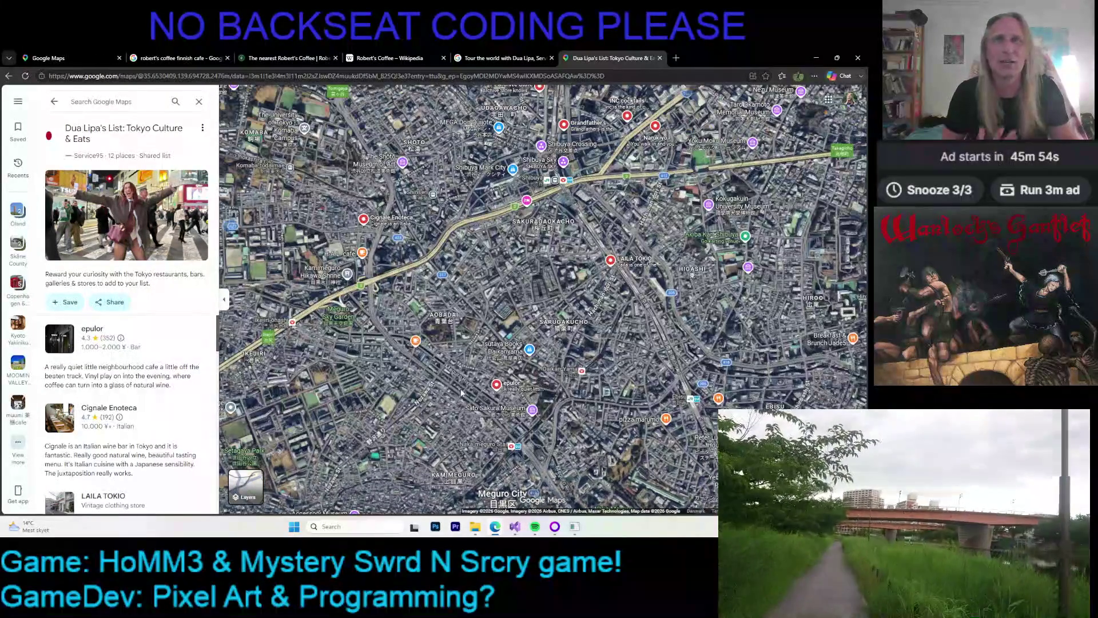
left_click_drag(415, 325, 490, 444)
scroll(442, 336, "up", 3)
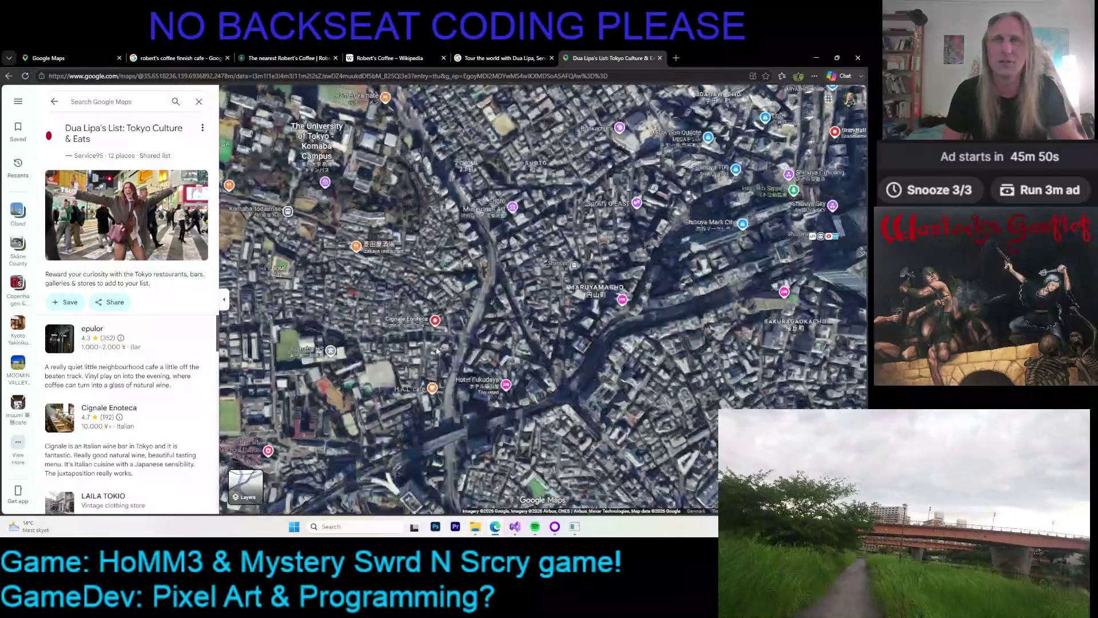
scroll(442, 337, "down", 1)
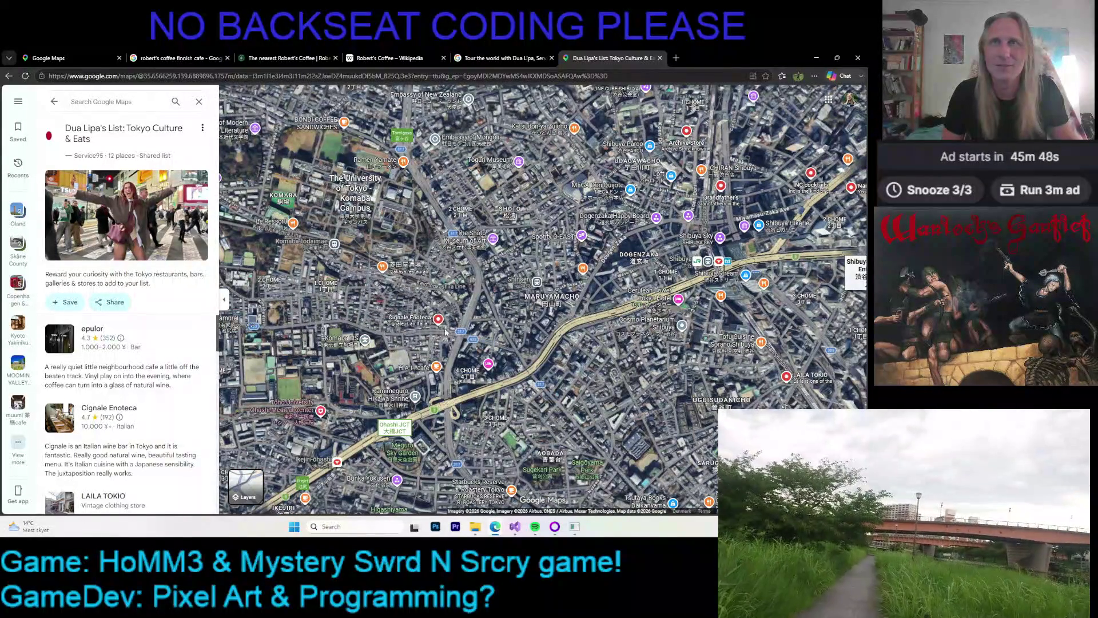
- Centre the map on Shibuya and preview the Grandfather's bar and Archive Store pins
mouse_move(415, 323)
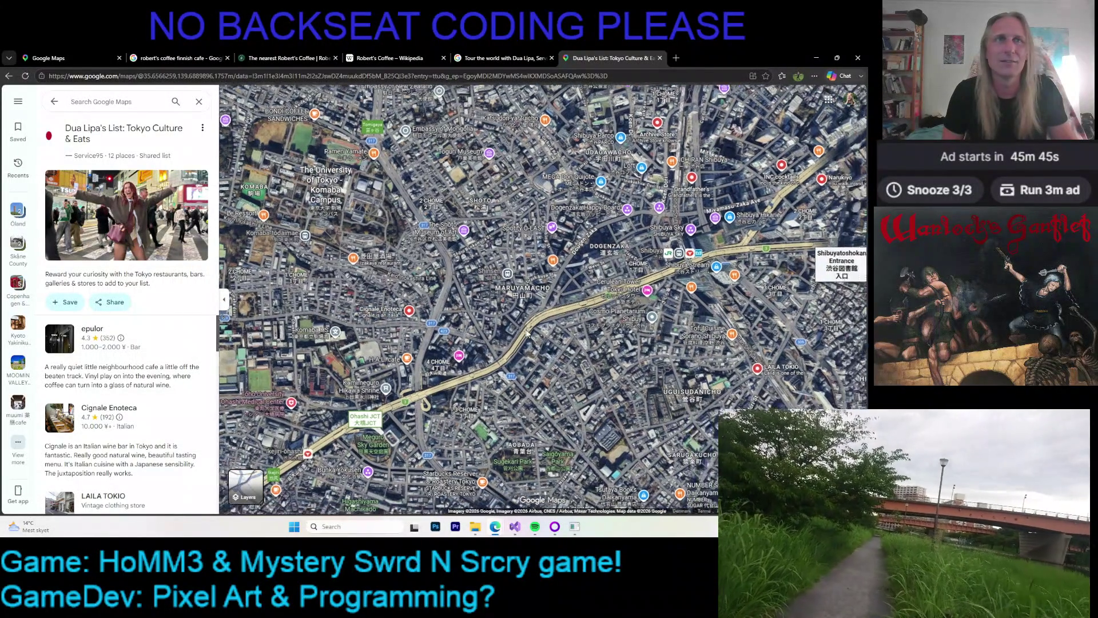
left_click_drag(802, 394, 600, 352)
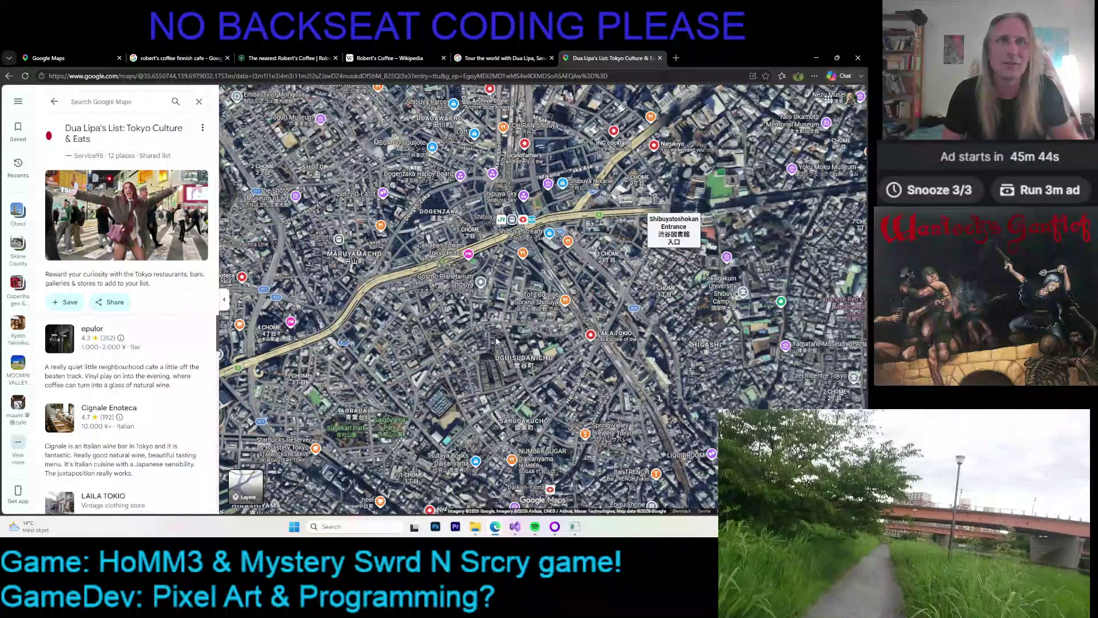
mouse_move(615, 341)
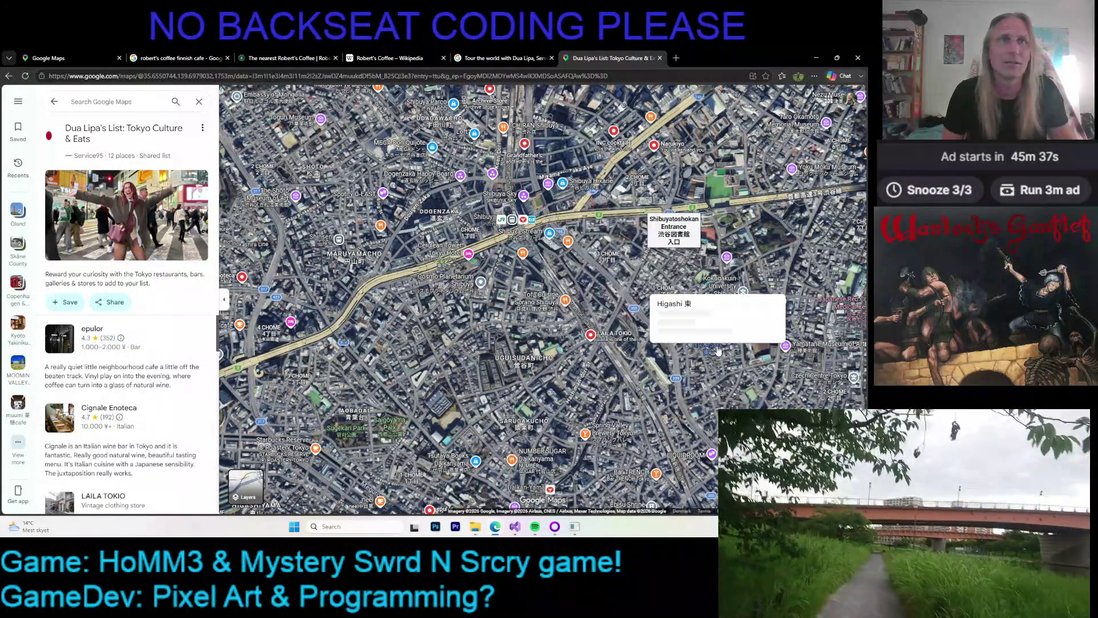
scroll(606, 335, "down", 5)
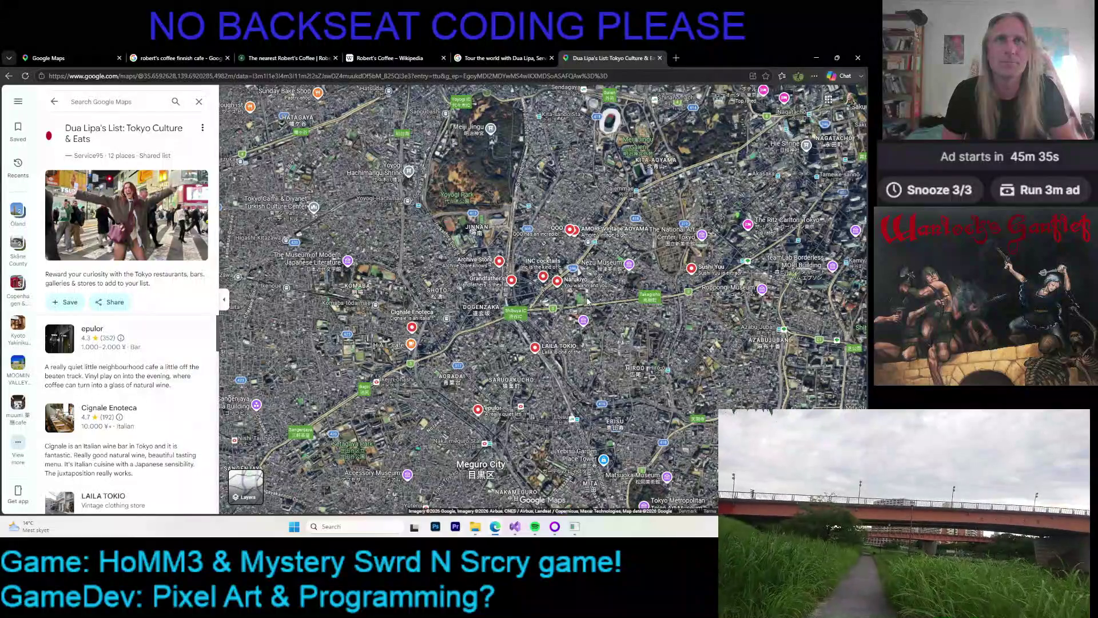
scroll(589, 304, "up", 2)
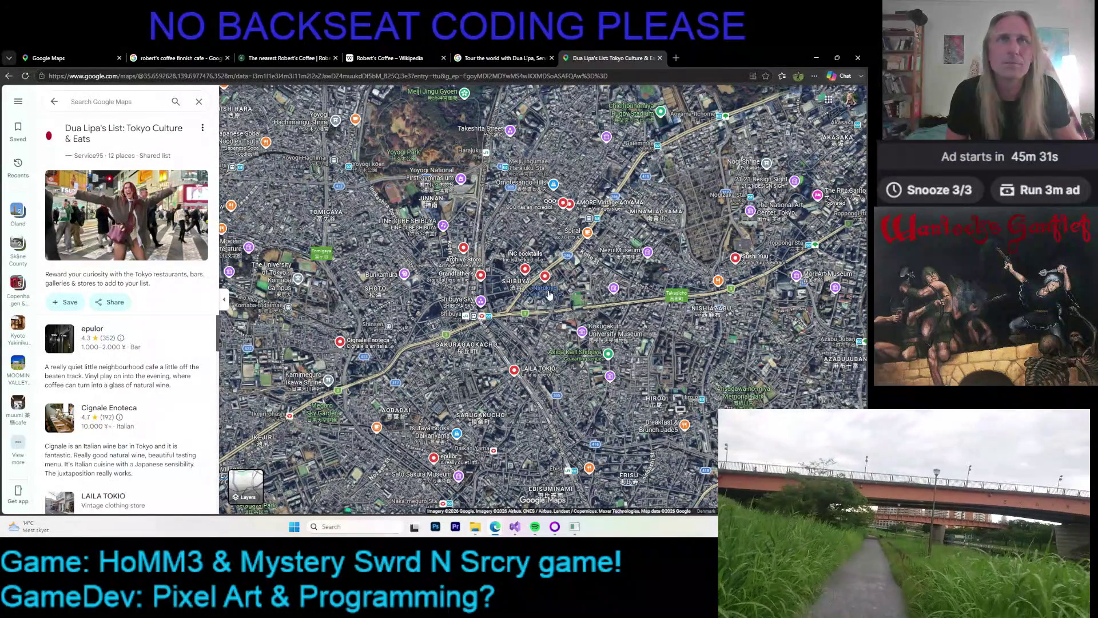
mouse_move(549, 294)
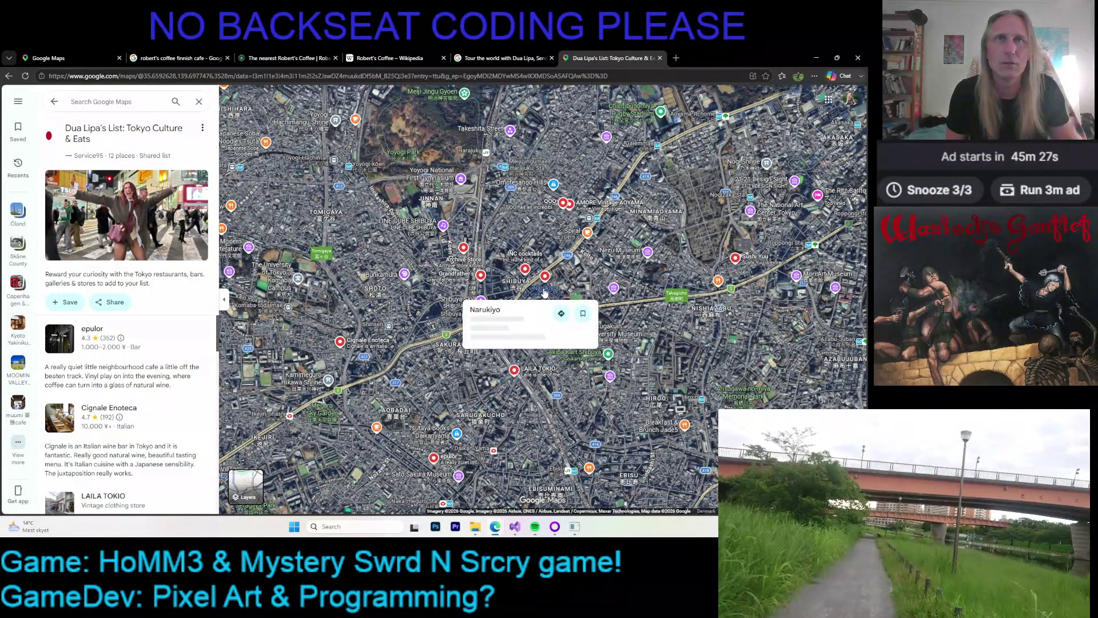
scroll(545, 293, "up", 3)
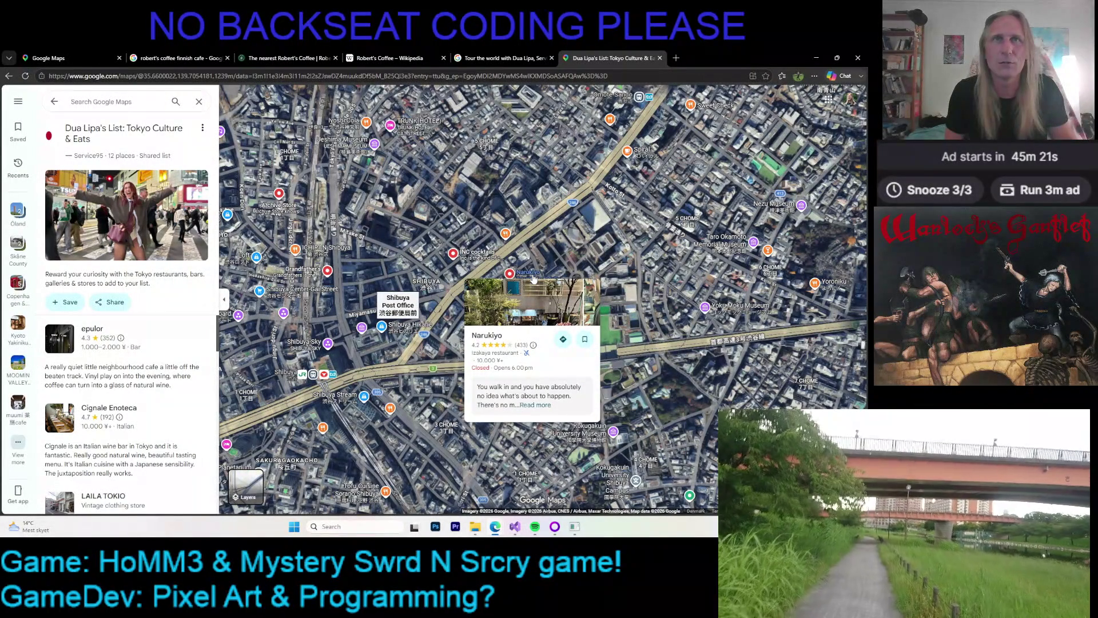
- Pan around Shibuya and zoom out to span Meiji Jingu through Roppongi
left_click_drag(366, 294, 501, 315)
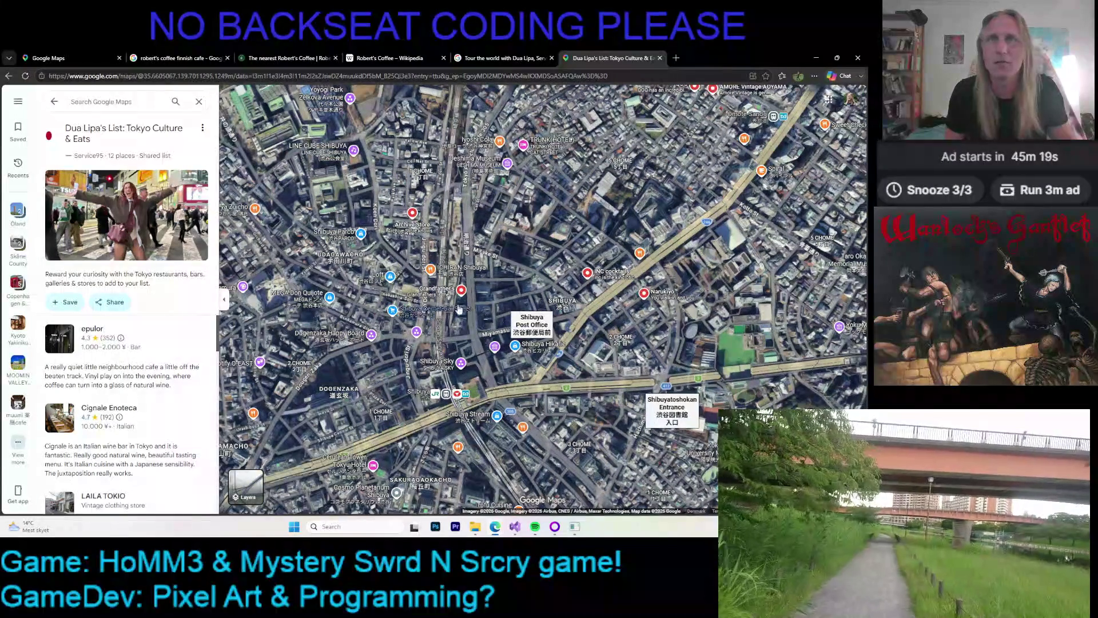
mouse_move(440, 296)
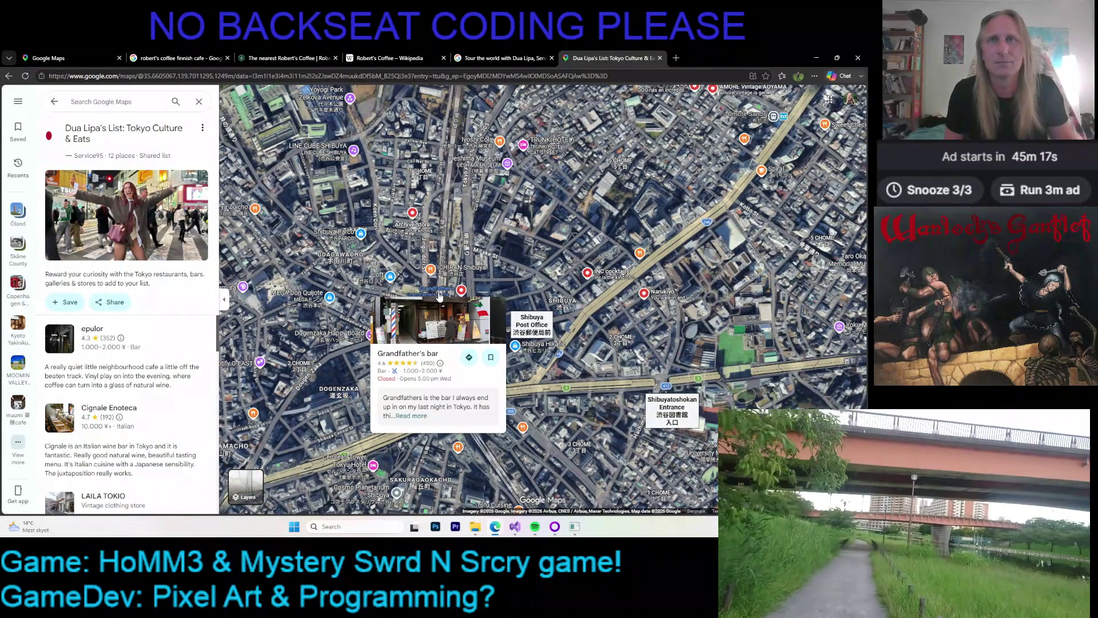
mouse_move(405, 235)
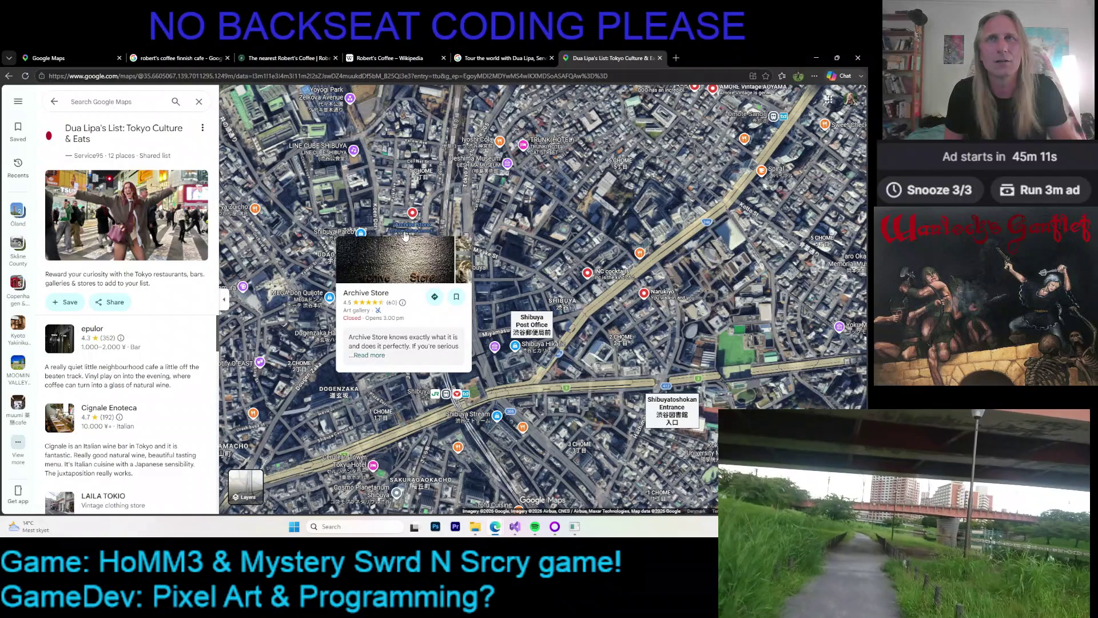
scroll(409, 252, "down", 2)
scroll(435, 343, "down", 2)
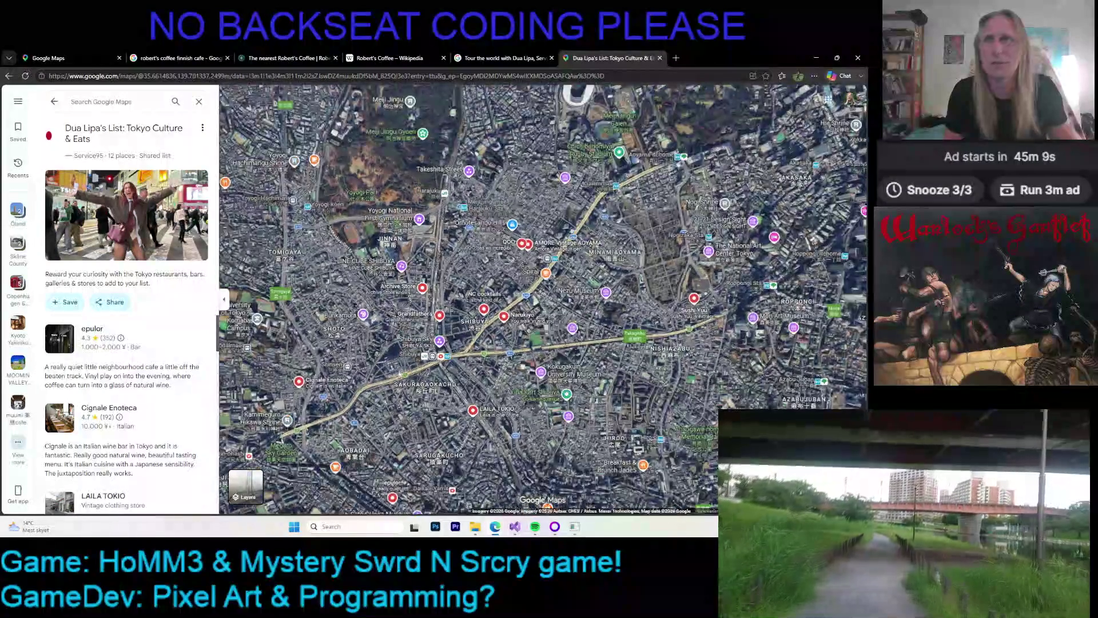
- Zoom into Omotesando/Aoyama and preview the QOO pin
scroll(572, 252, "up", 2)
scroll(572, 252, "up", 2)
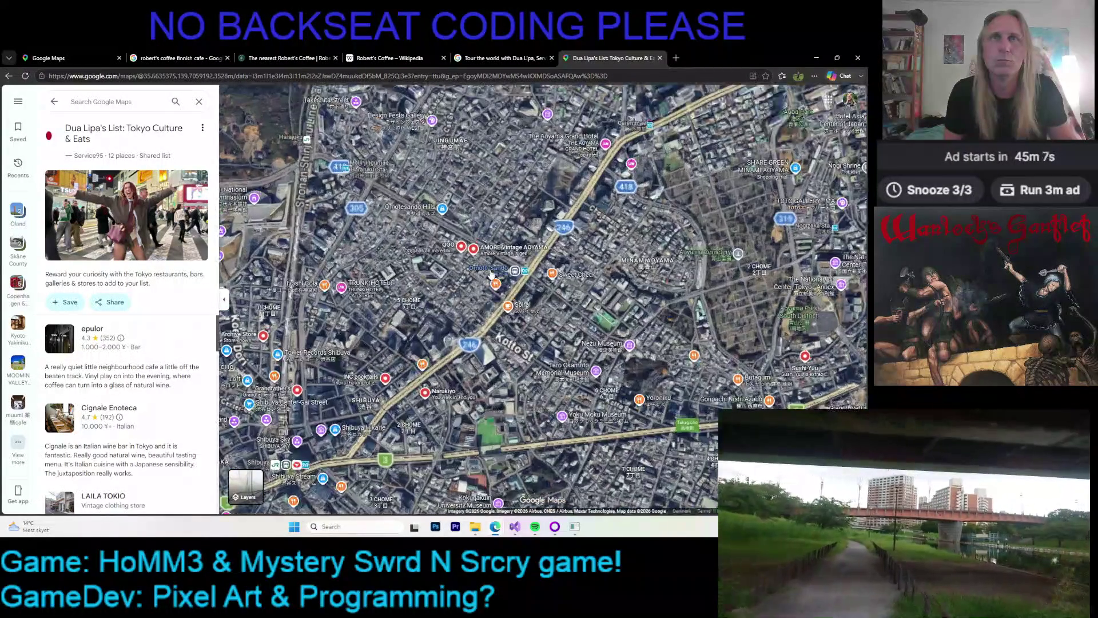
scroll(491, 270, "up", 2)
left_click_drag(459, 273, 456, 307)
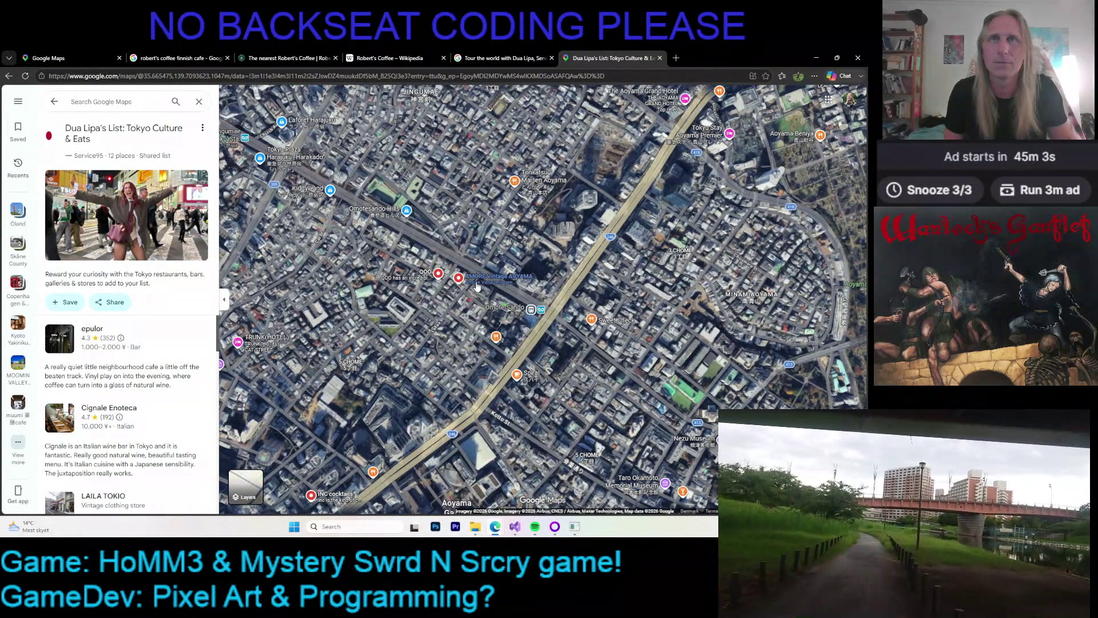
mouse_move(404, 281)
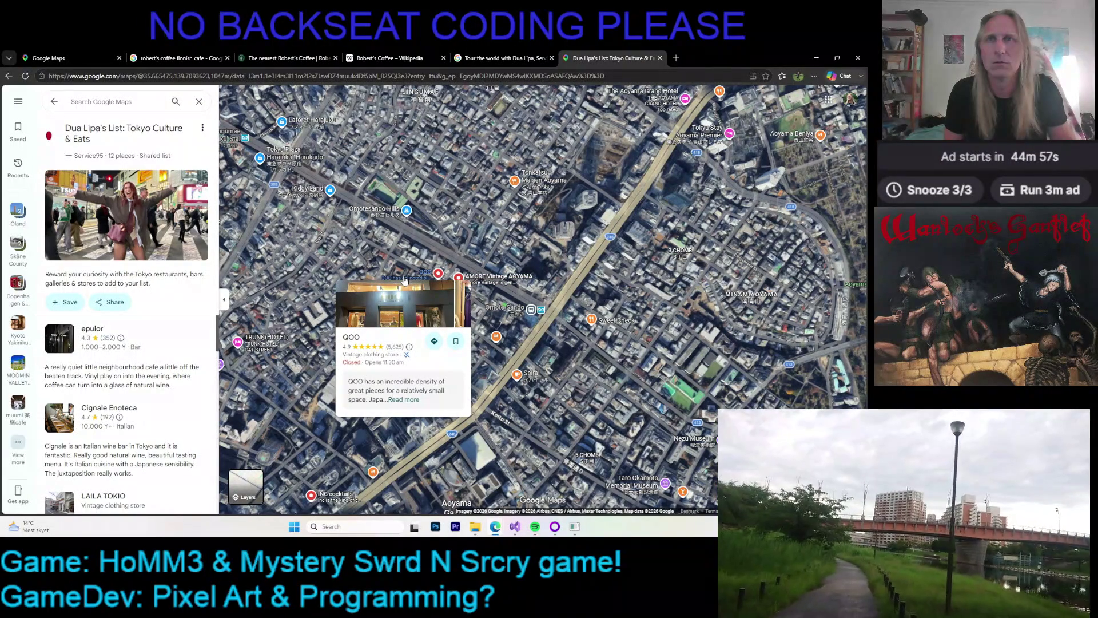
- Preview Sushi Yuu near Roppongi, then zoom out to greater Tokyo
scroll(488, 295, "down", 3)
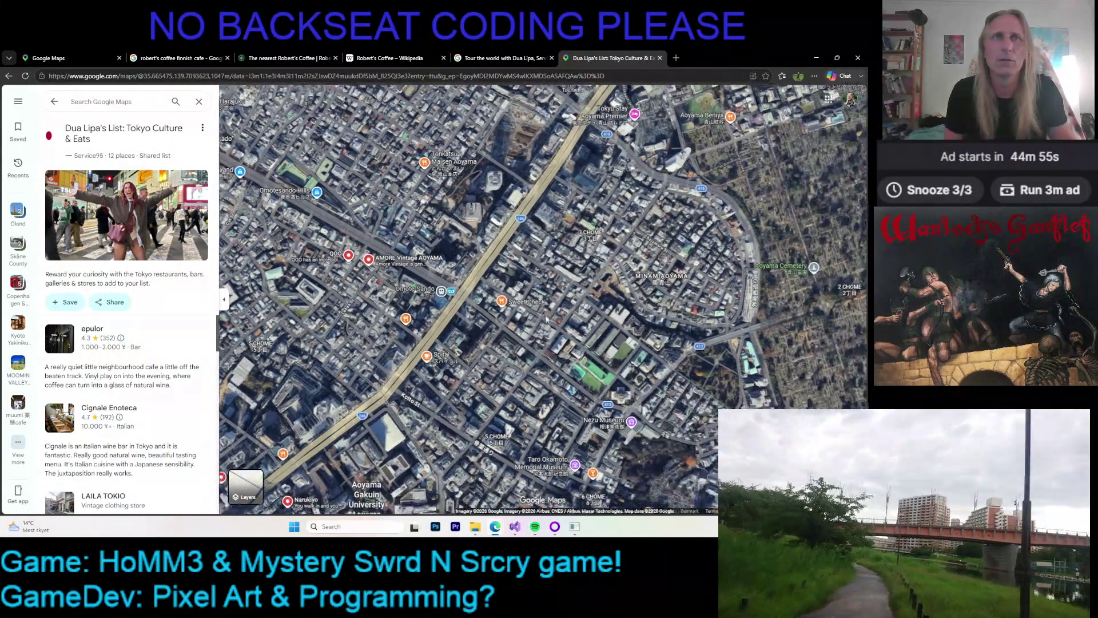
scroll(577, 326, "down", 3)
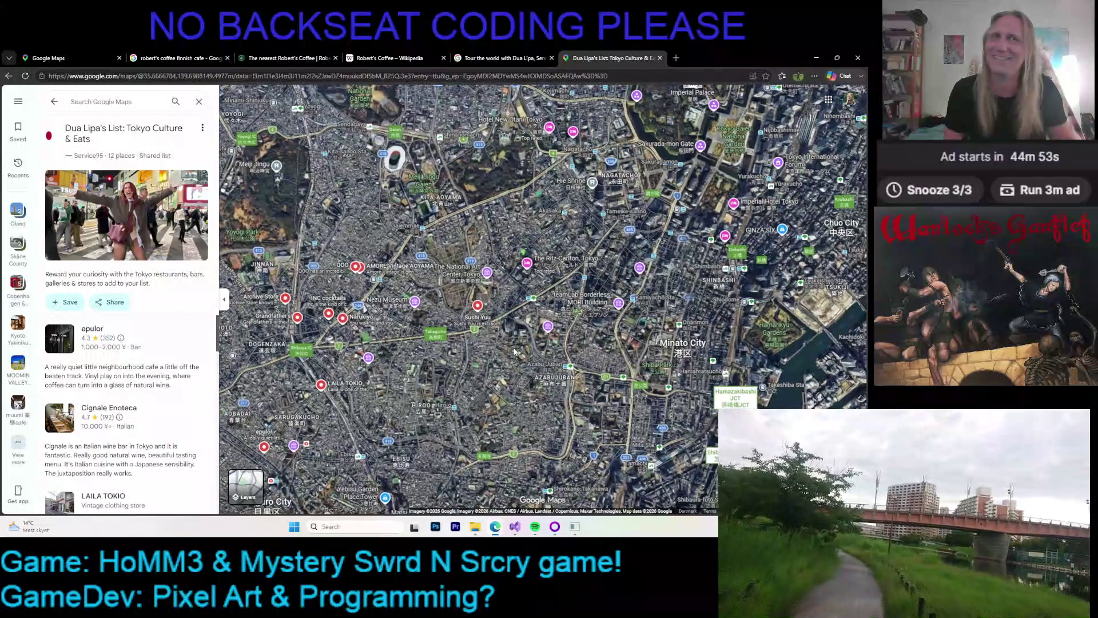
scroll(490, 329, "up", 4)
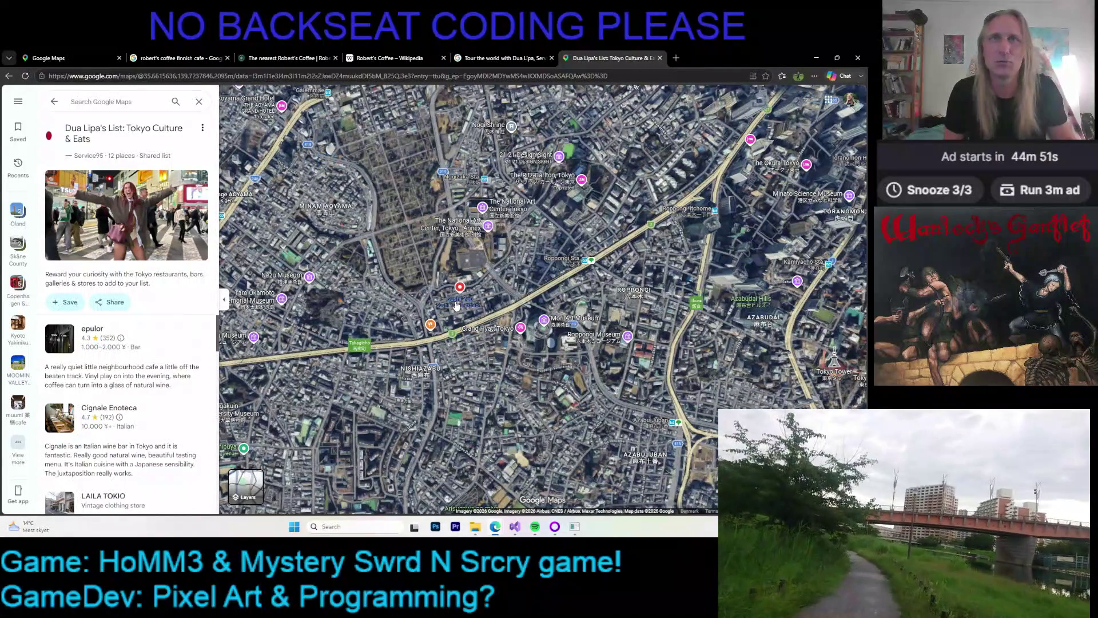
mouse_move(456, 305)
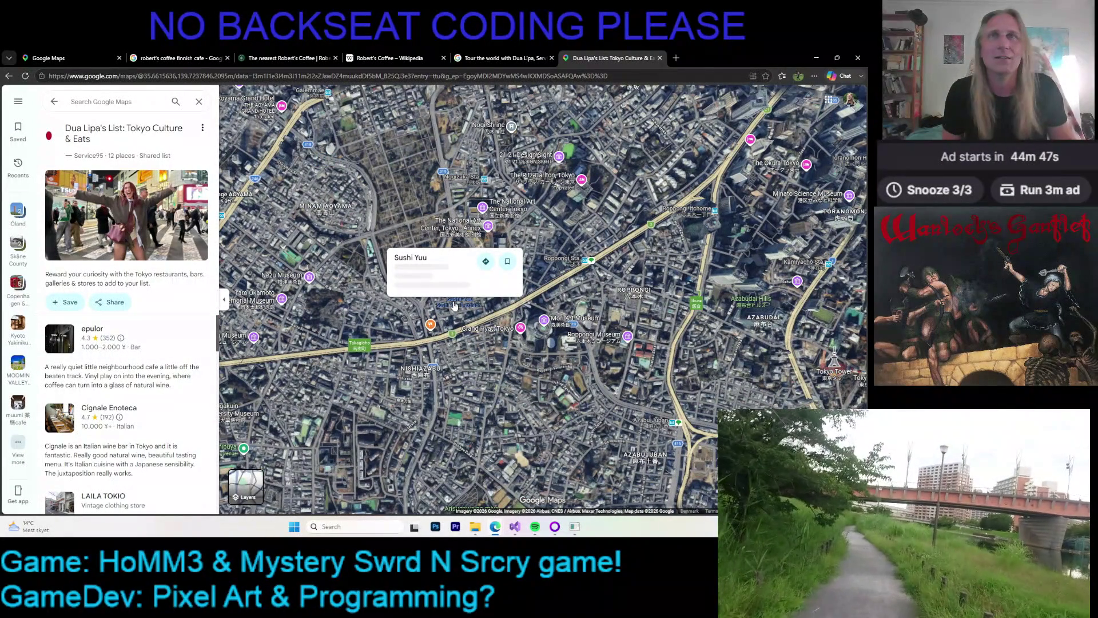
scroll(466, 311, "up", 2)
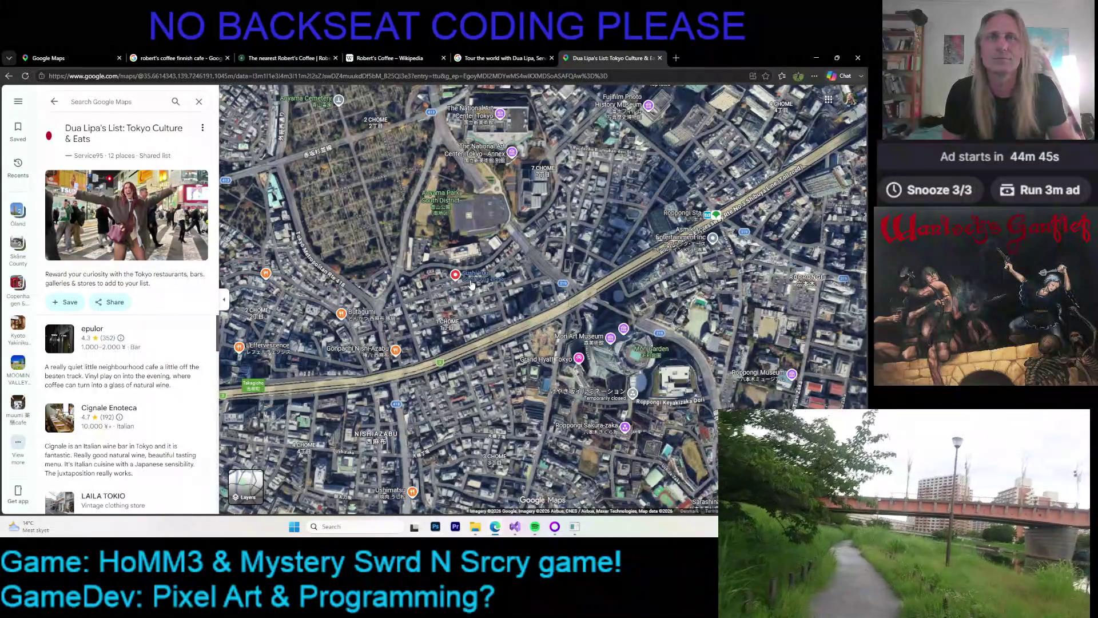
scroll(493, 300, "down", 3)
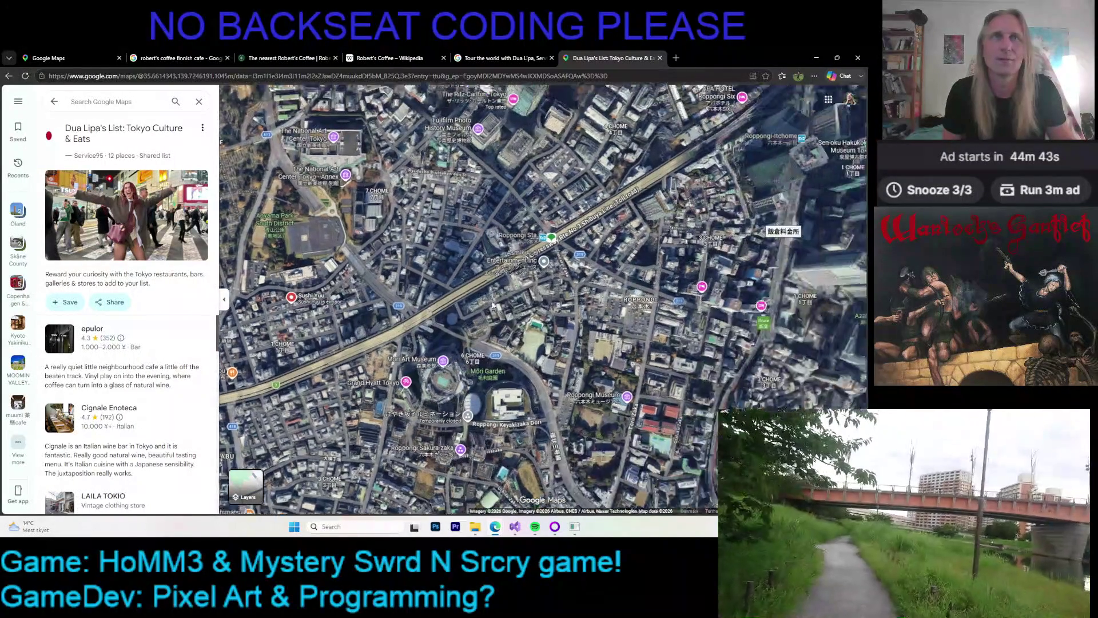
scroll(528, 310, "down", 5)
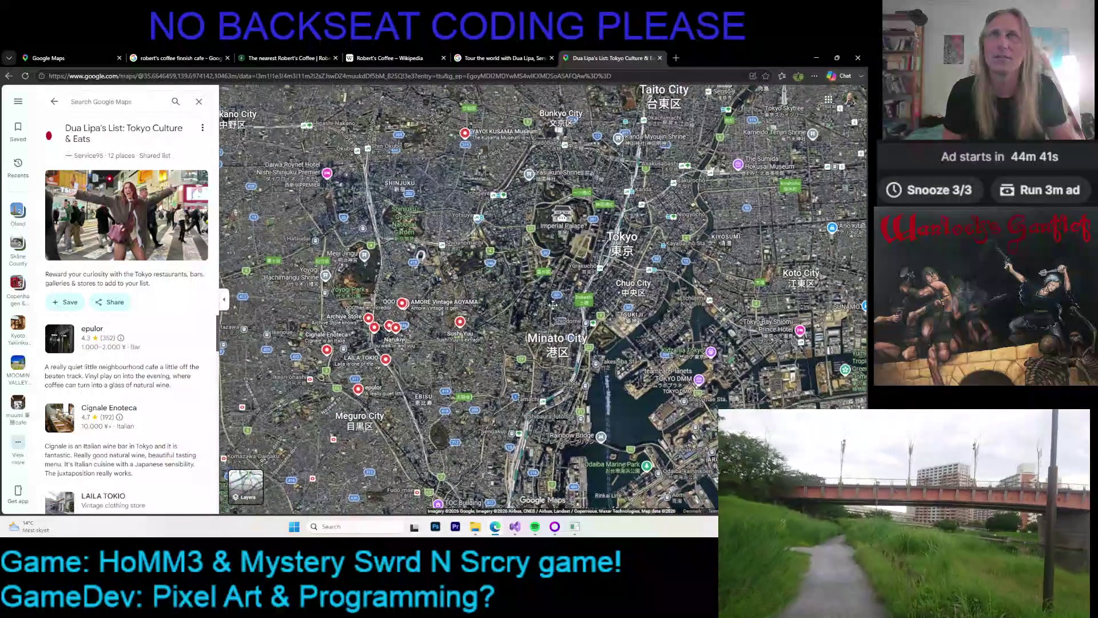
scroll(547, 340, "down", 3)
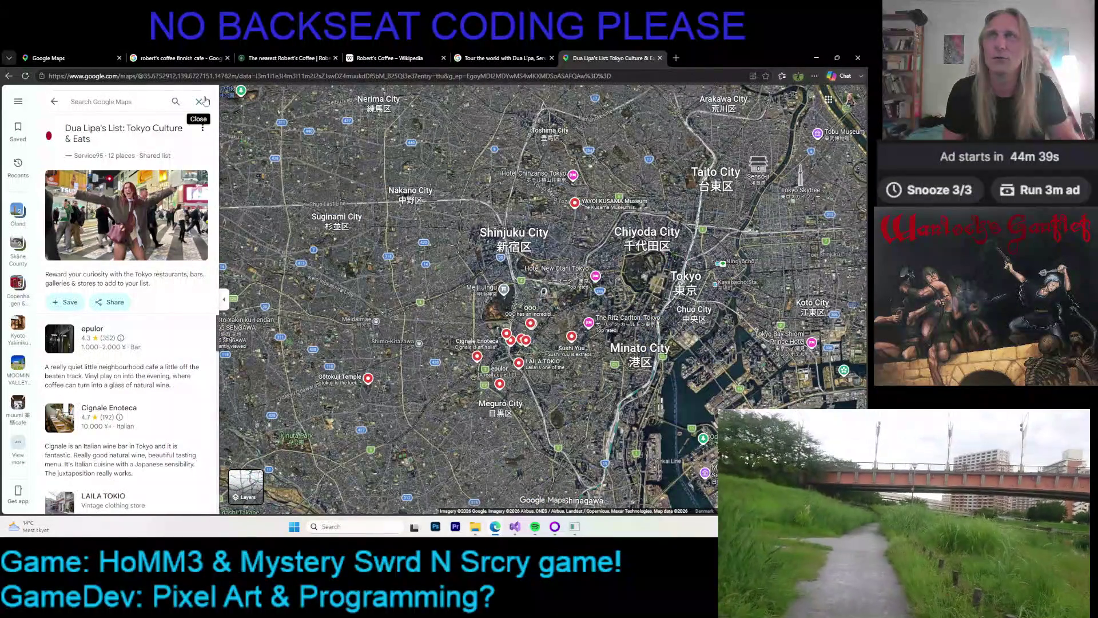
- Close the Tokyo Culture & Eats list and pan the map across central and eastern Tokyo
left_click(199, 101)
scroll(401, 269, "down", 2)
scroll(425, 293, "down", 2)
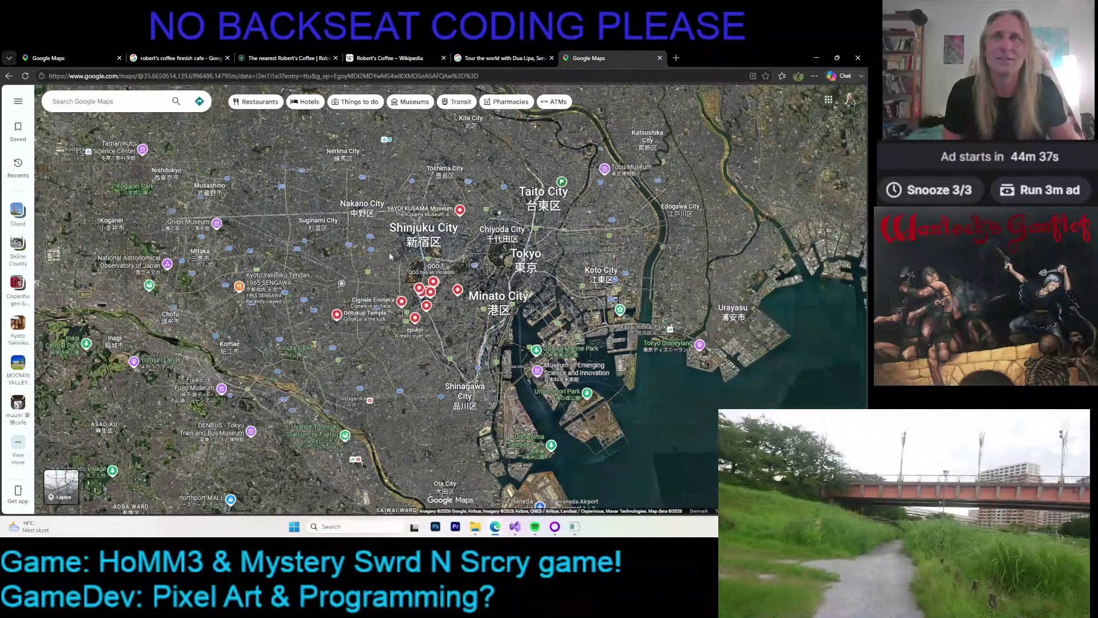
scroll(425, 293, "down", 2)
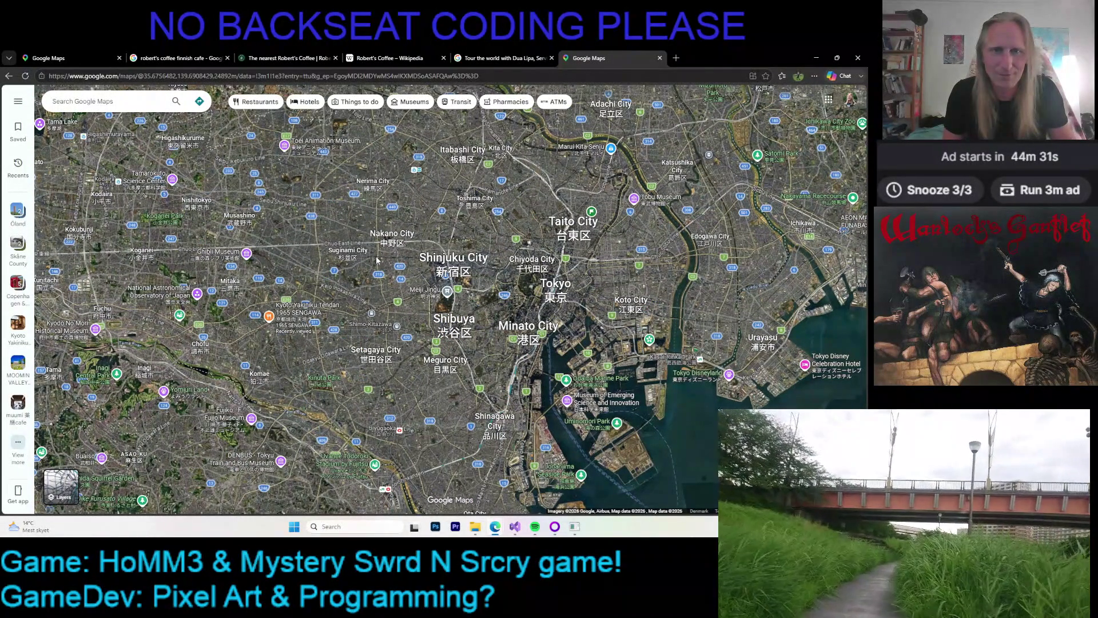
left_click_drag(453, 325, 299, 324)
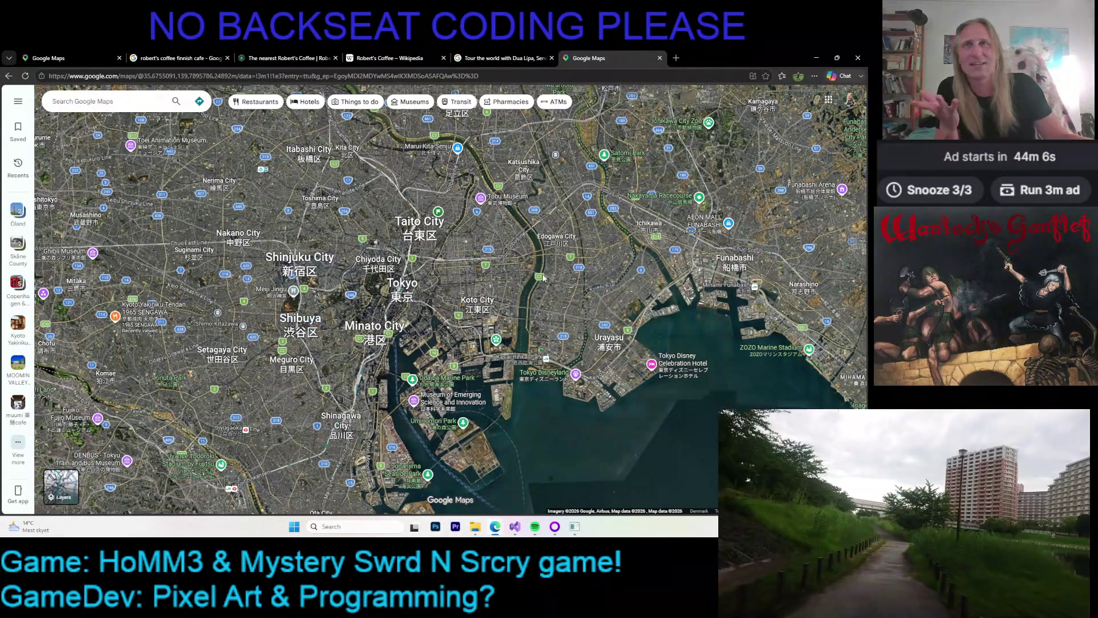
mouse_move(476, 308)
left_mouse_down()
mouse_move(429, 325)
mouse_move(433, 364)
left_mouse_up()
scroll(482, 290, "up", 3)
left_click_drag(372, 319, 451, 310)
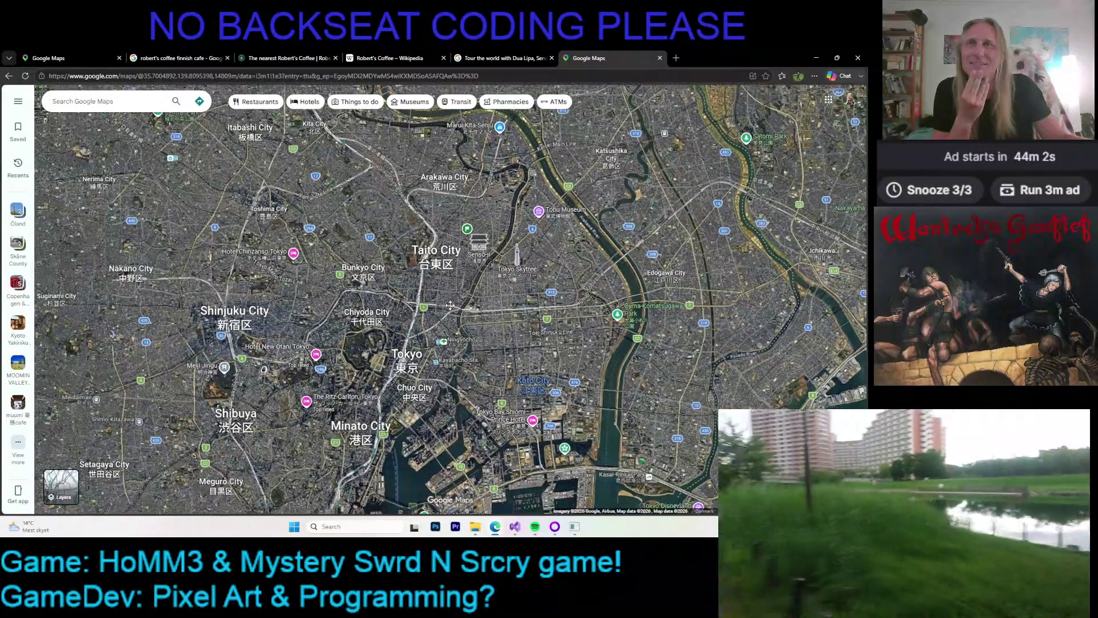
- Minimise Edge and switch to the running Kaleidomancer editor
left_click(812, 56)
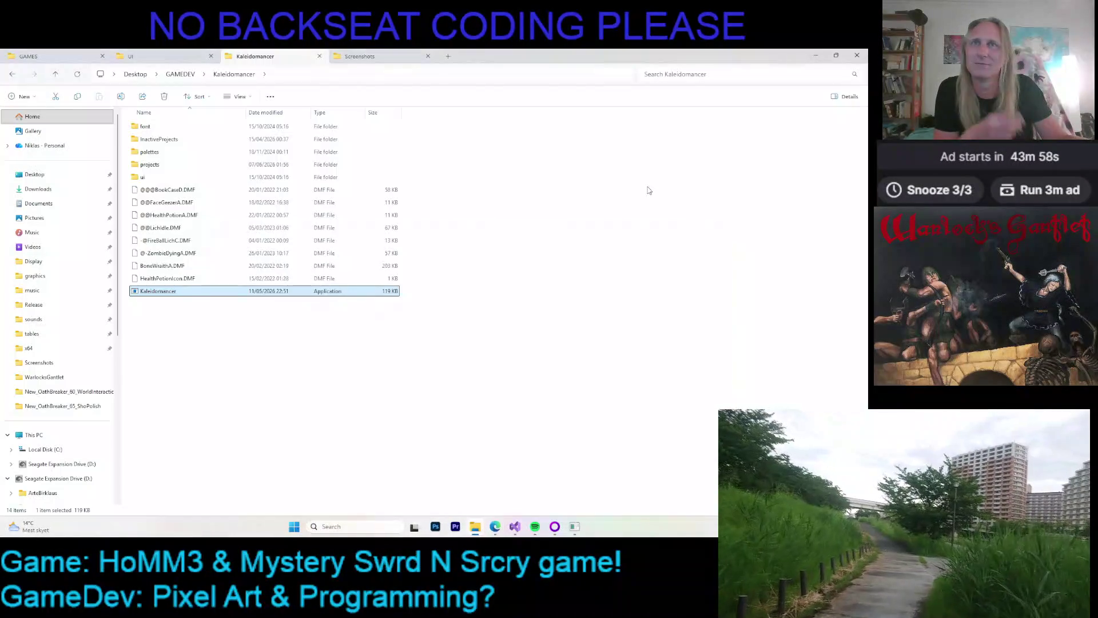
left_click(580, 231)
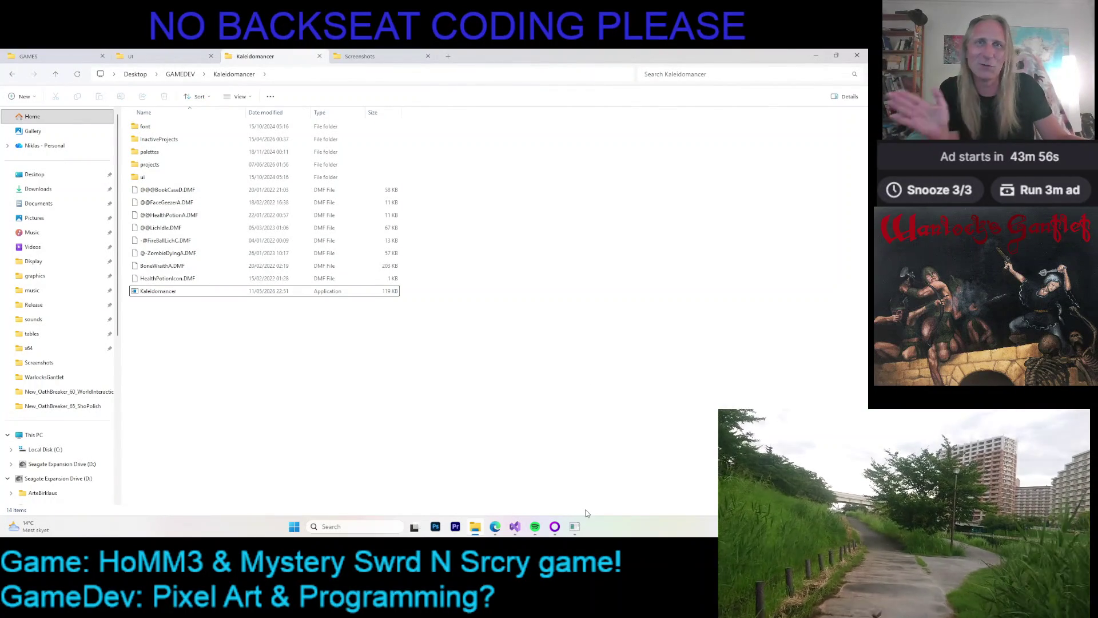
left_click(574, 525)
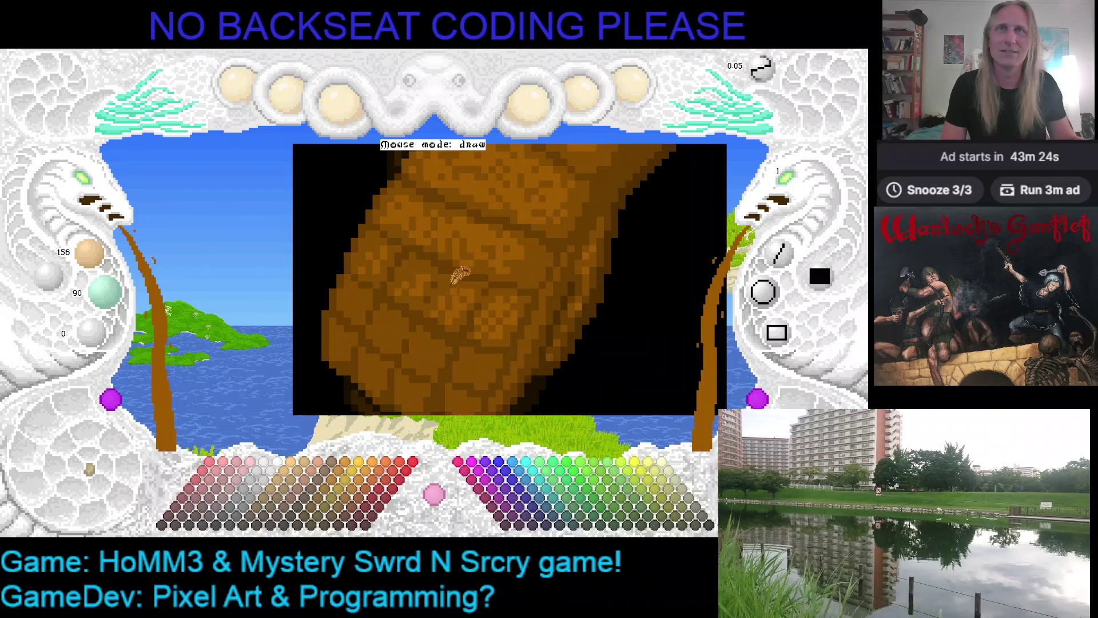
- Pan the Kaleidomancer canvas across the boulder sprite with the Left arrow key
key("Left")
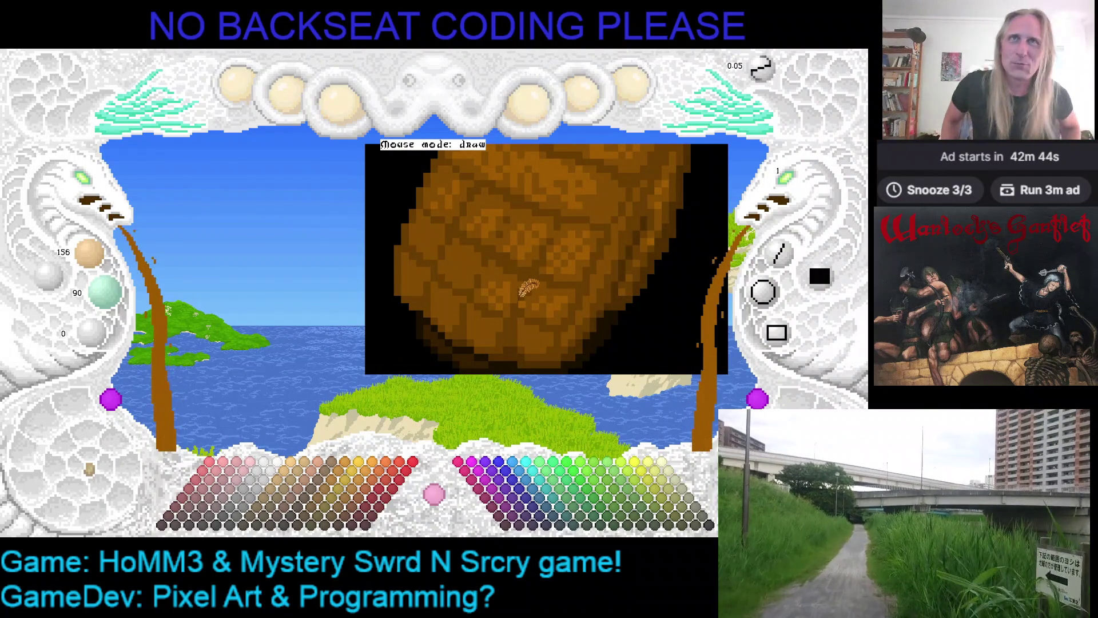
scroll(518, 291, "down", 2)
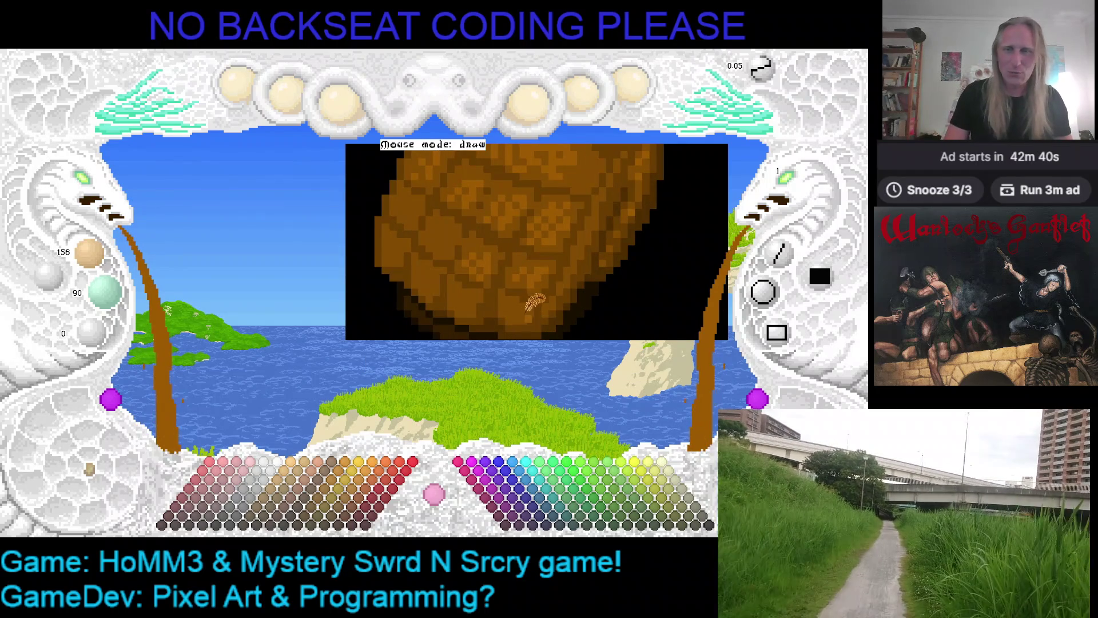
- Zoom the canvas out and back in to frame the brown boulder sprite
scroll(530, 274, "up", 2)
scroll(552, 244, "down", 2)
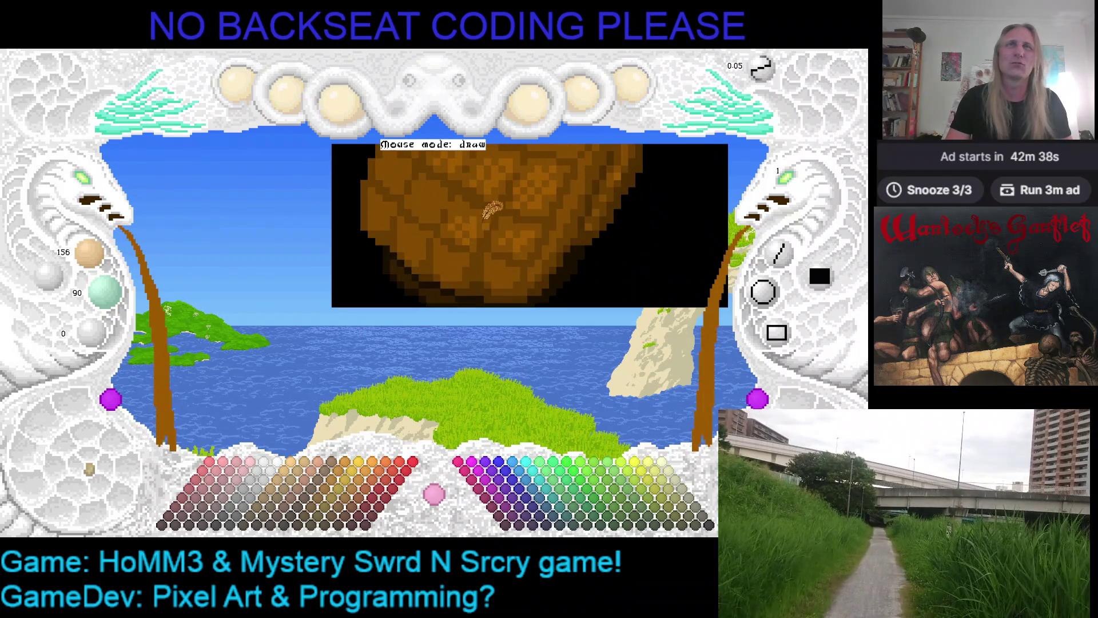
scroll(487, 211, "down", 1)
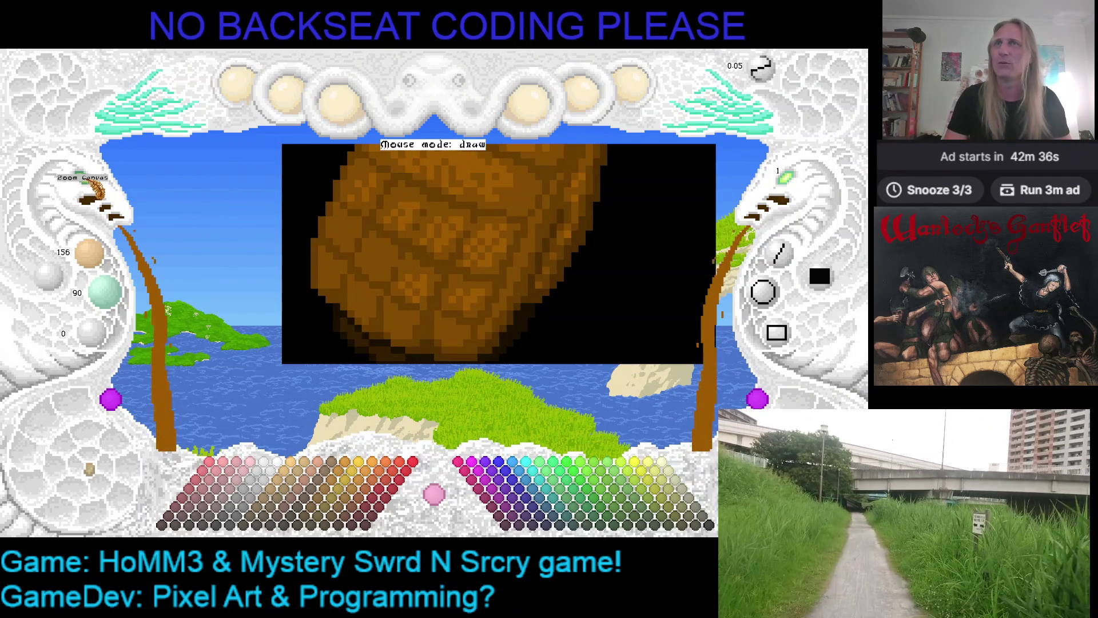
scroll(348, 262, "down", 1)
scroll(348, 263, "down", 1)
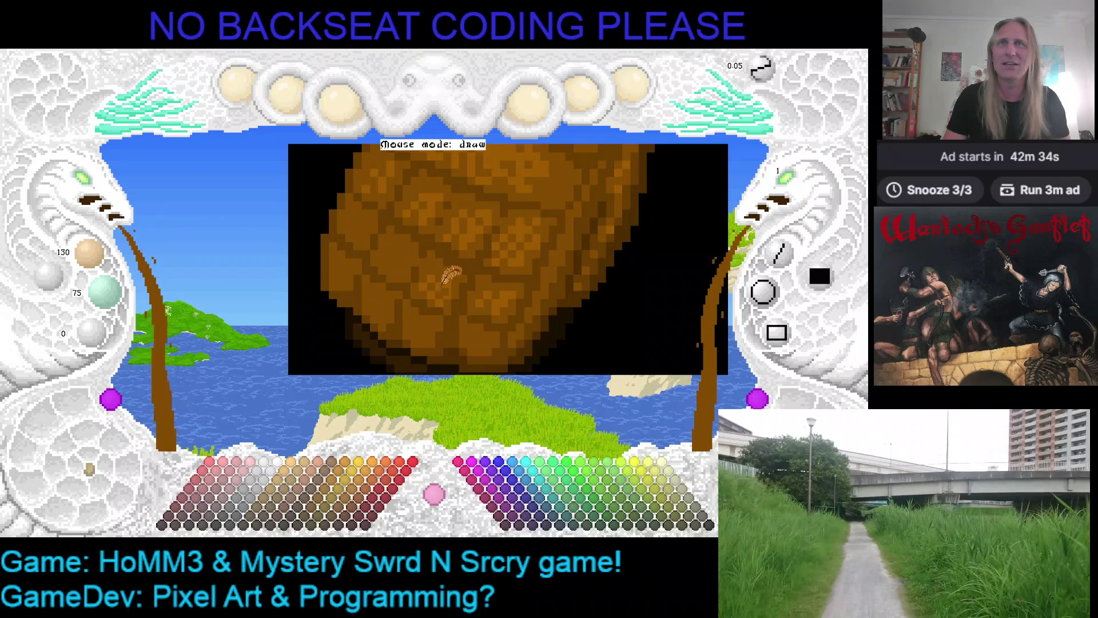
scroll(454, 266, "up", 2)
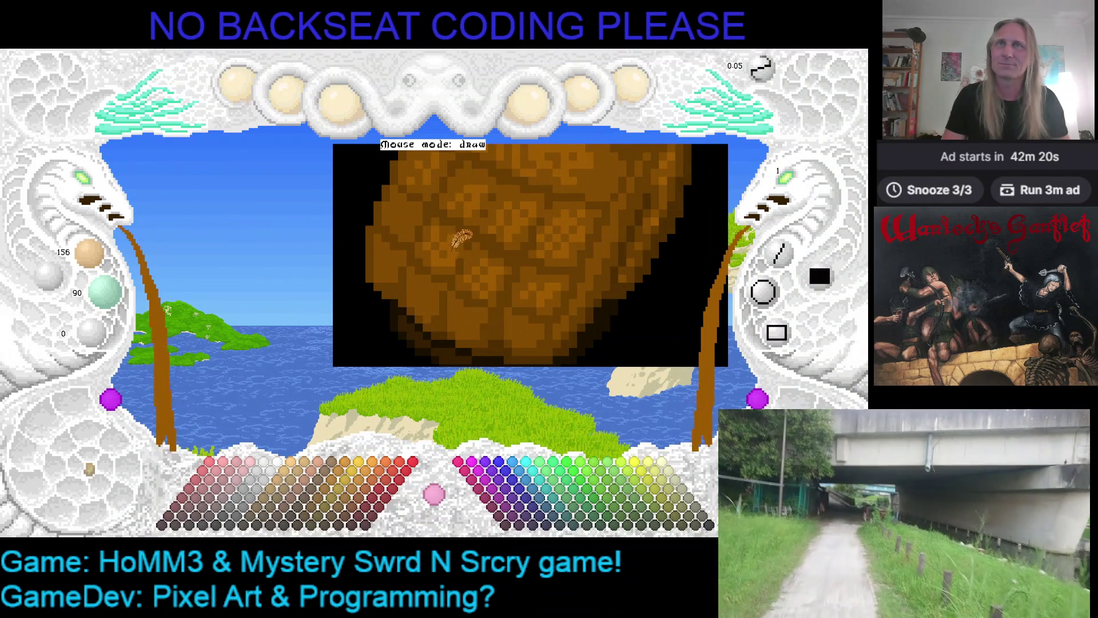
- Pan the view over the boulder, then save the sprite with Ctrl+S
key("Left")
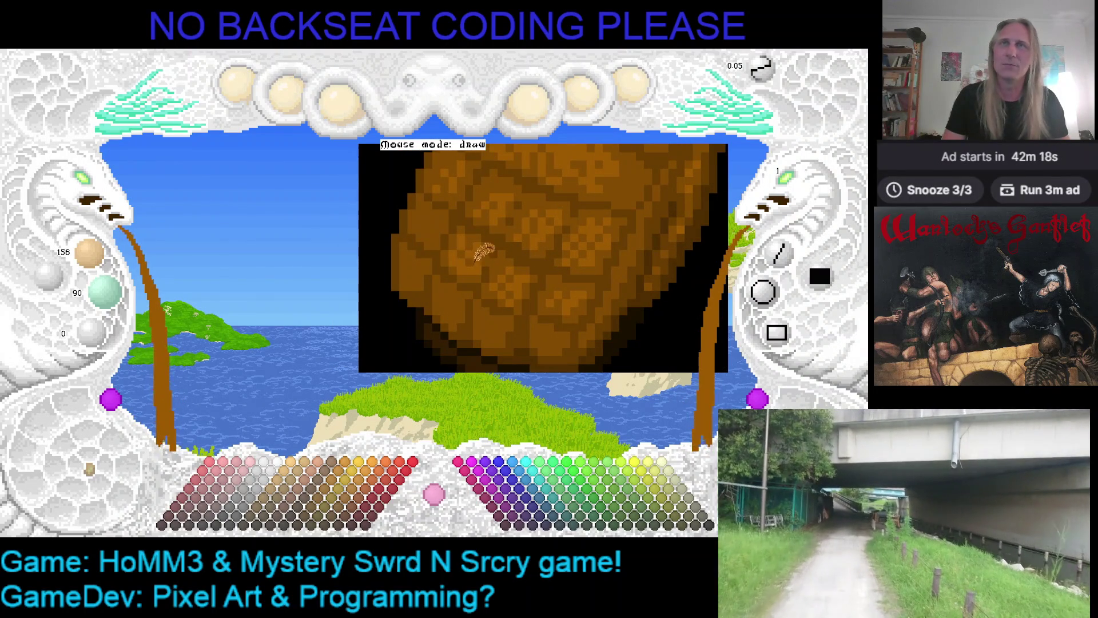
key("Left")
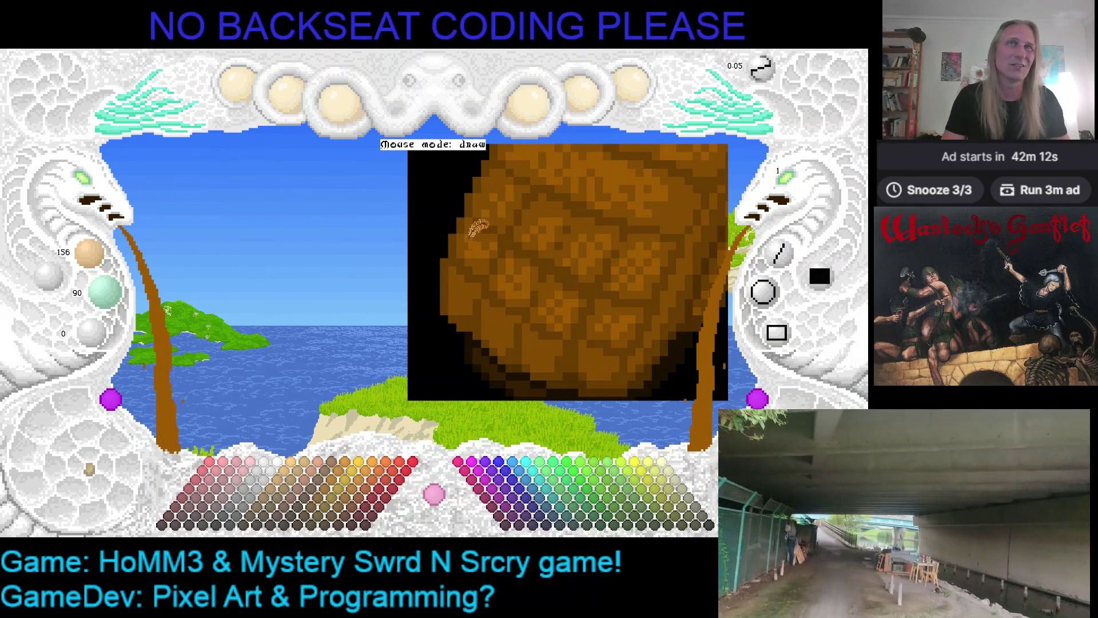
left_click_drag(544, 255, 485, 243)
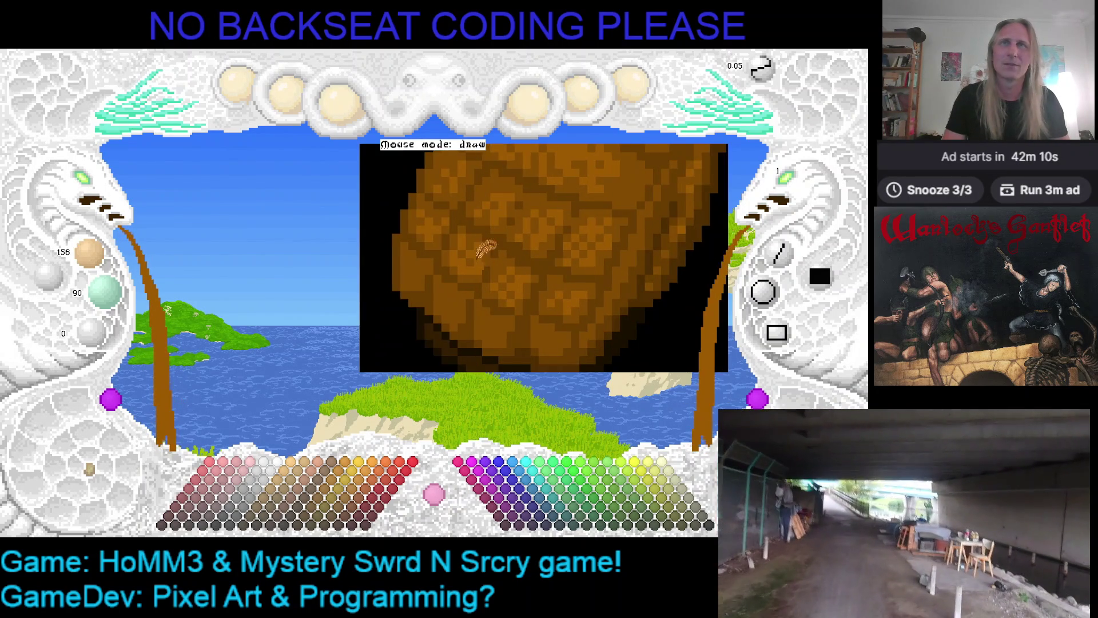
left_click_drag(508, 288, 468, 258)
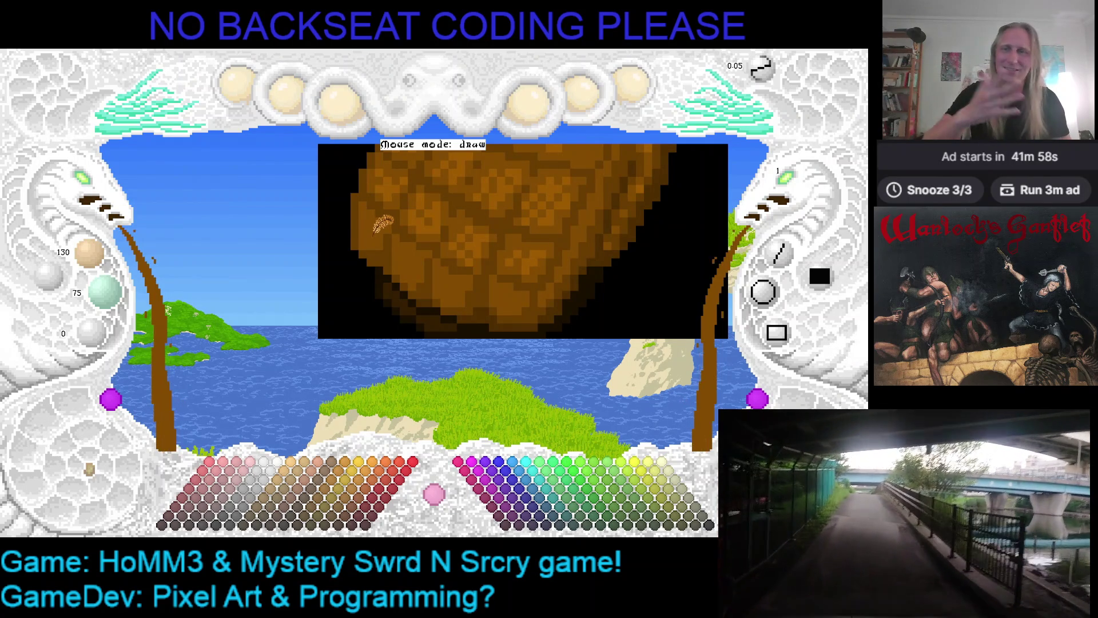
scroll(392, 225, "up", 1)
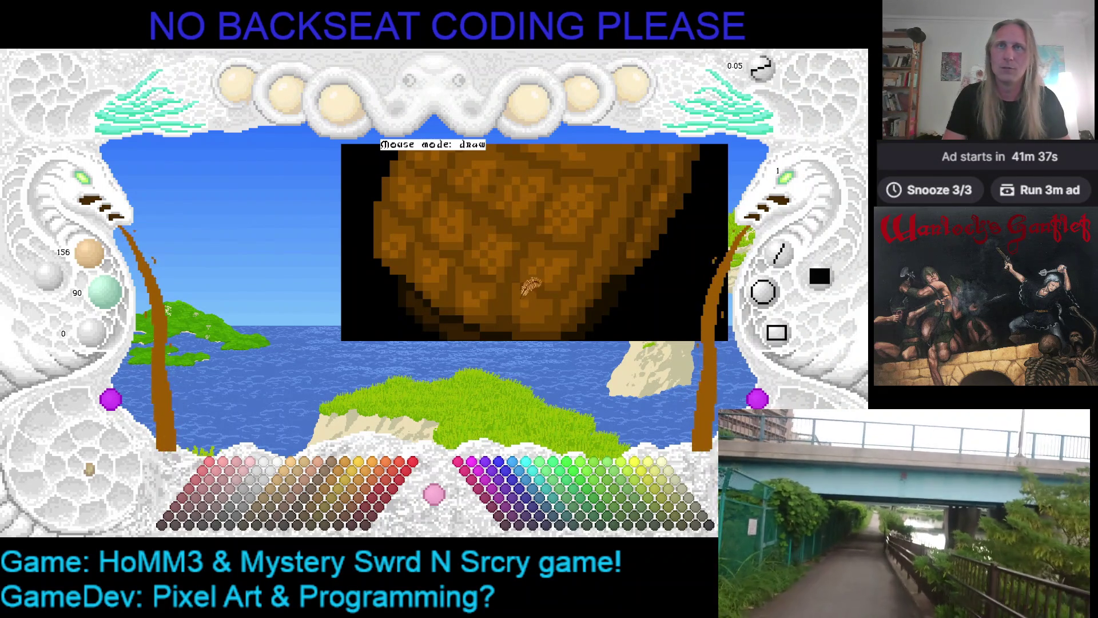
scroll(519, 281, "down", 1)
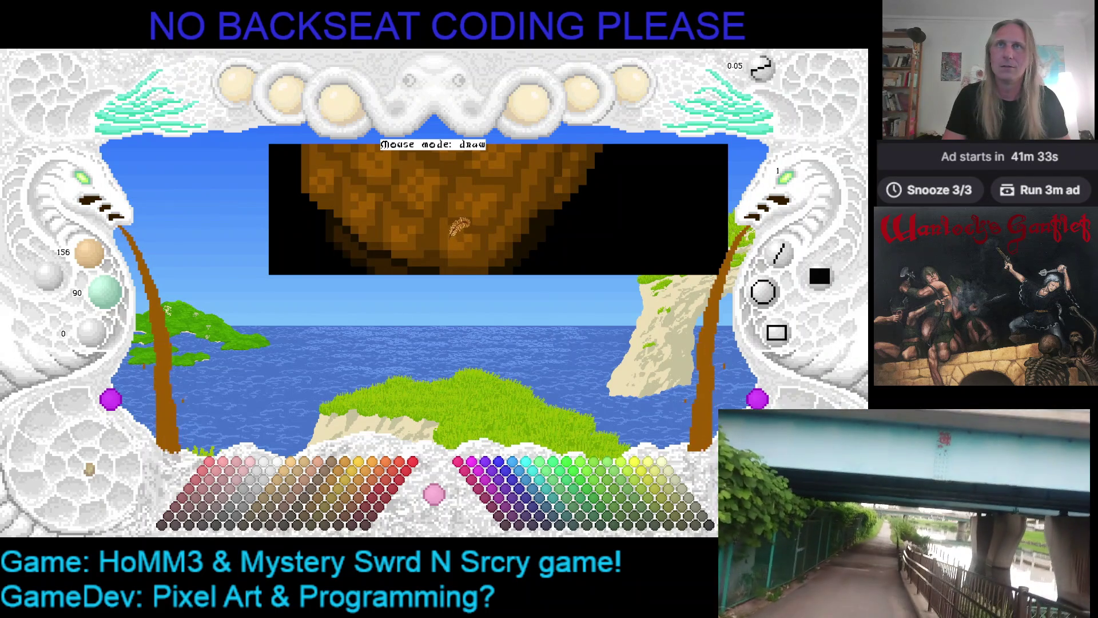
scroll(475, 232, "up", 1)
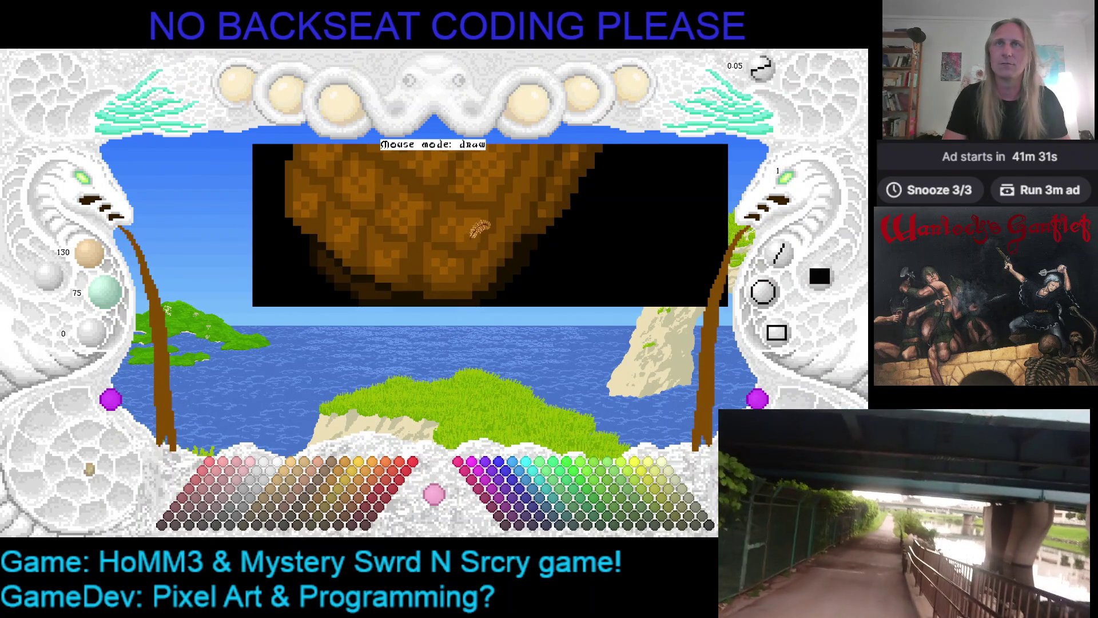
key("ctrl+s")
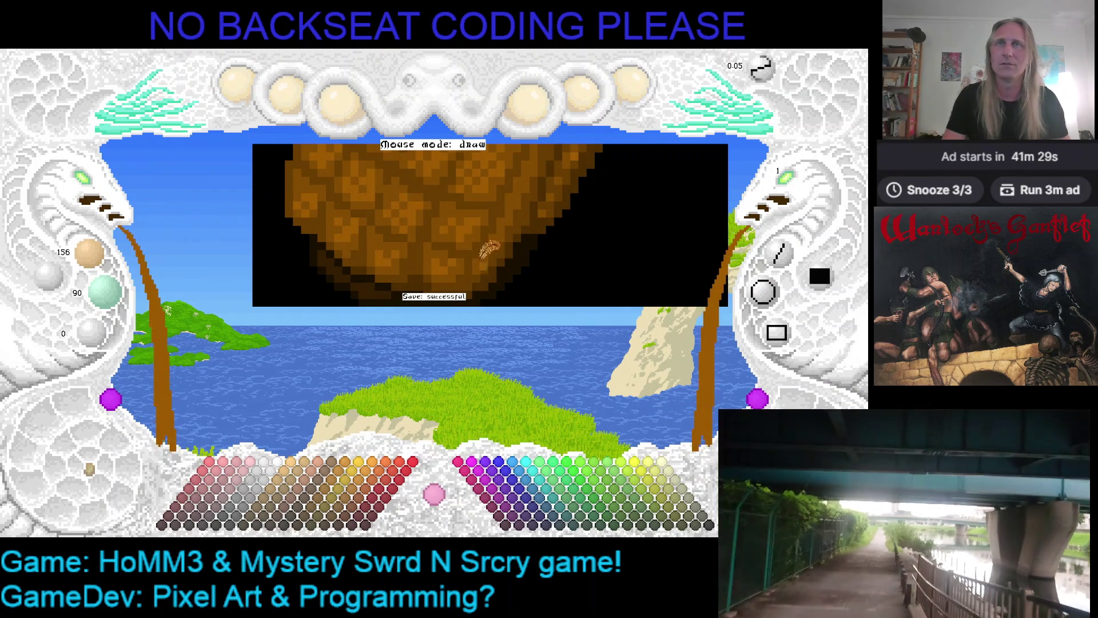
- Zoom in closely on the boulder and save the sprite twice
scroll(493, 255, "up", 1)
scroll(494, 240, "up", 1)
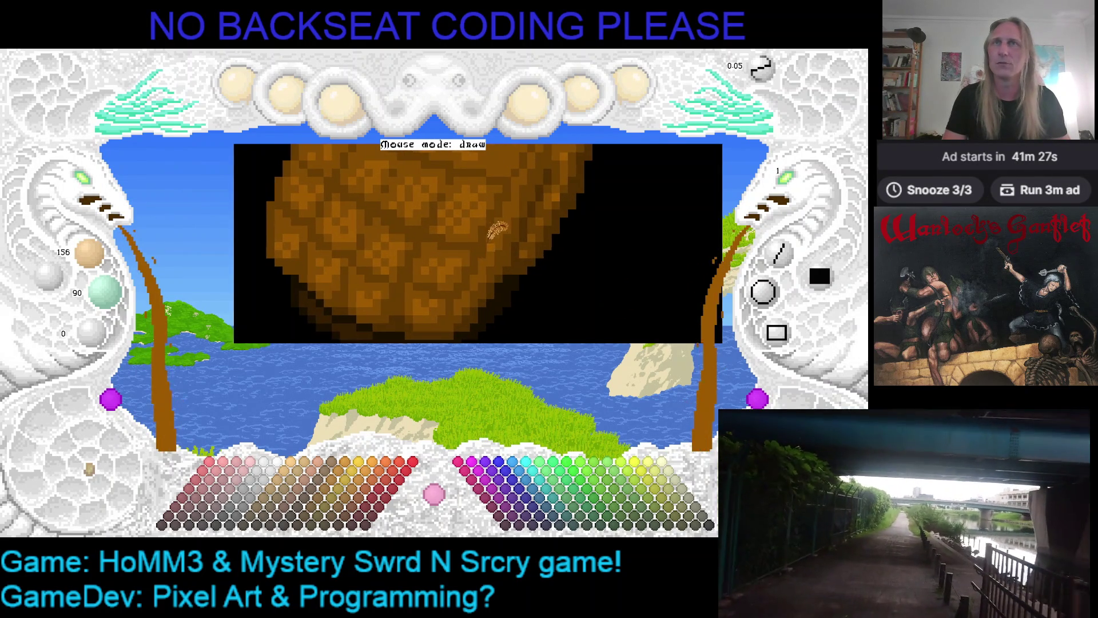
scroll(468, 224, "up", 1)
scroll(430, 254, "up", 1)
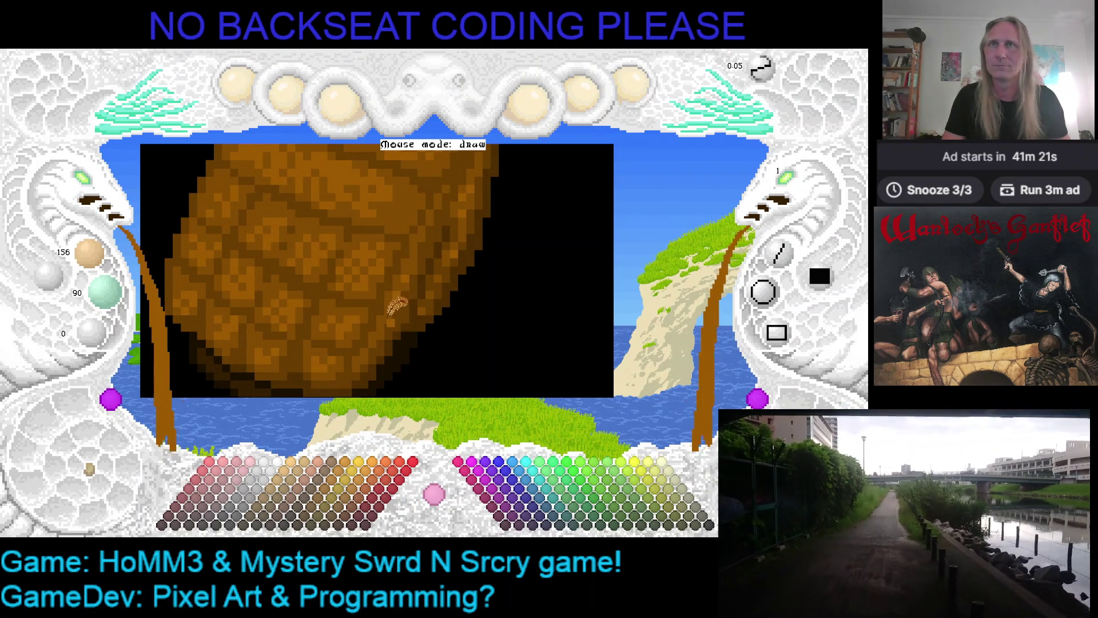
key("ctrl+s")
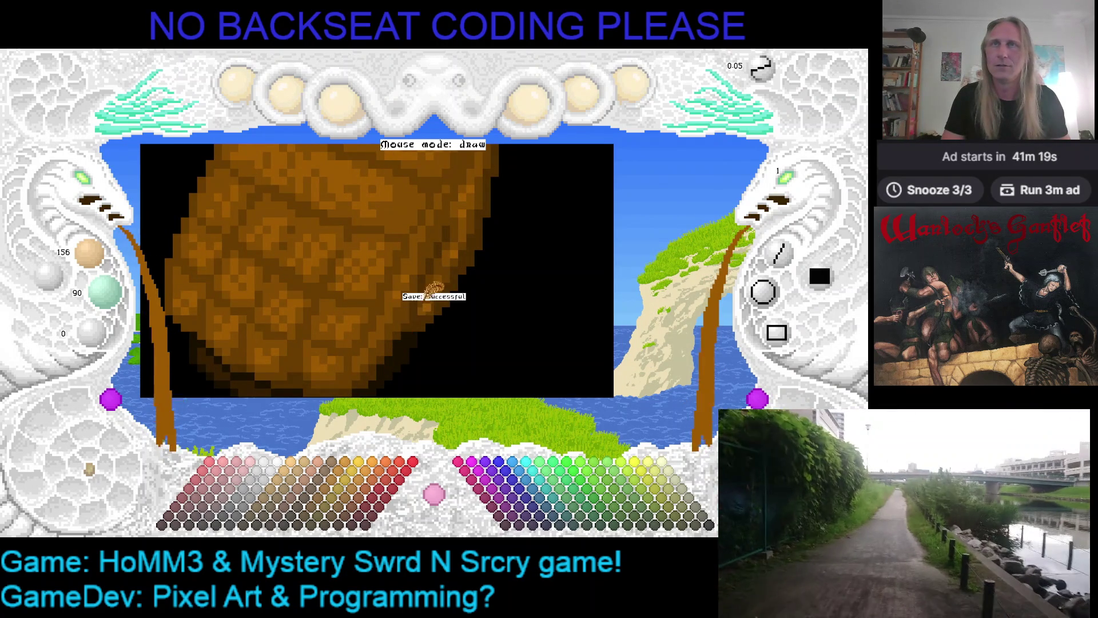
scroll(434, 293, "up", 1)
scroll(449, 229, "up", 1)
scroll(458, 234, "up", 1)
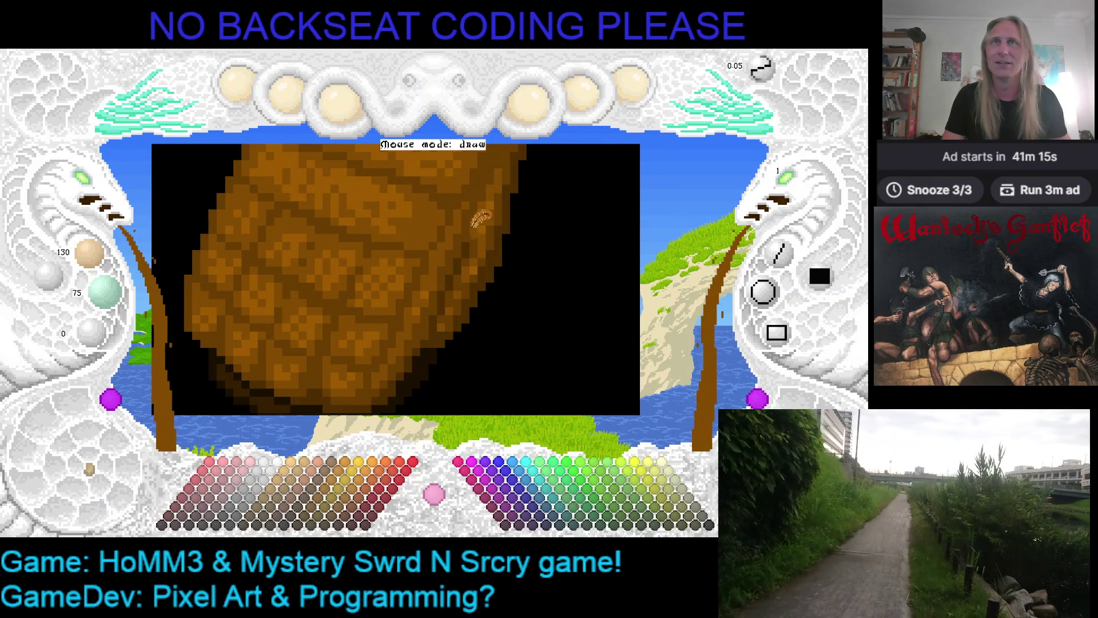
scroll(483, 209, "up", 1)
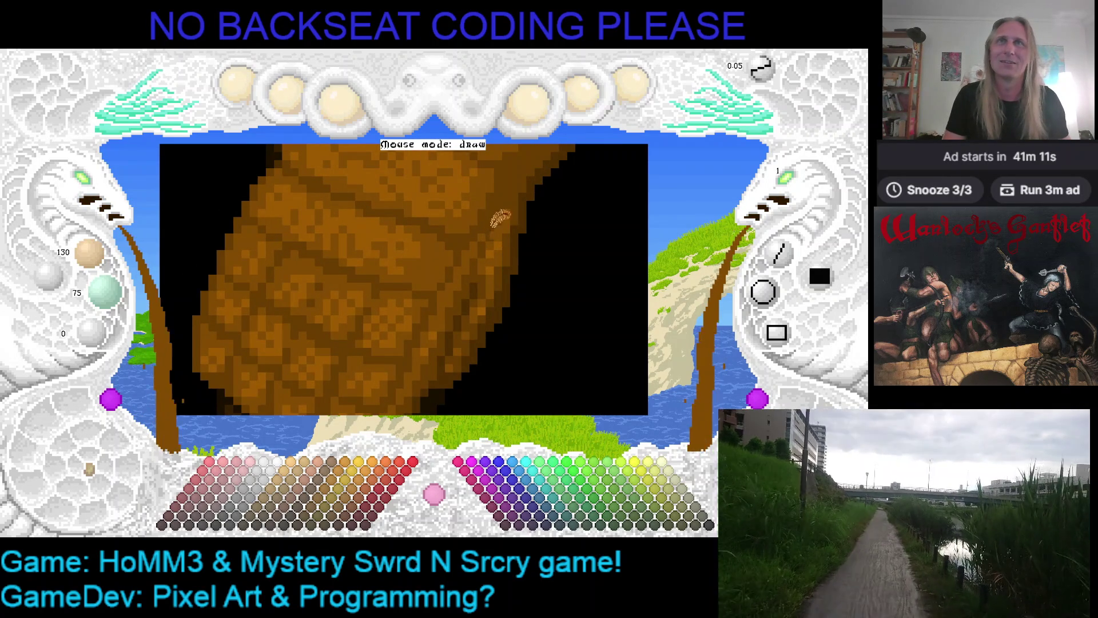
key("ctrl+s")
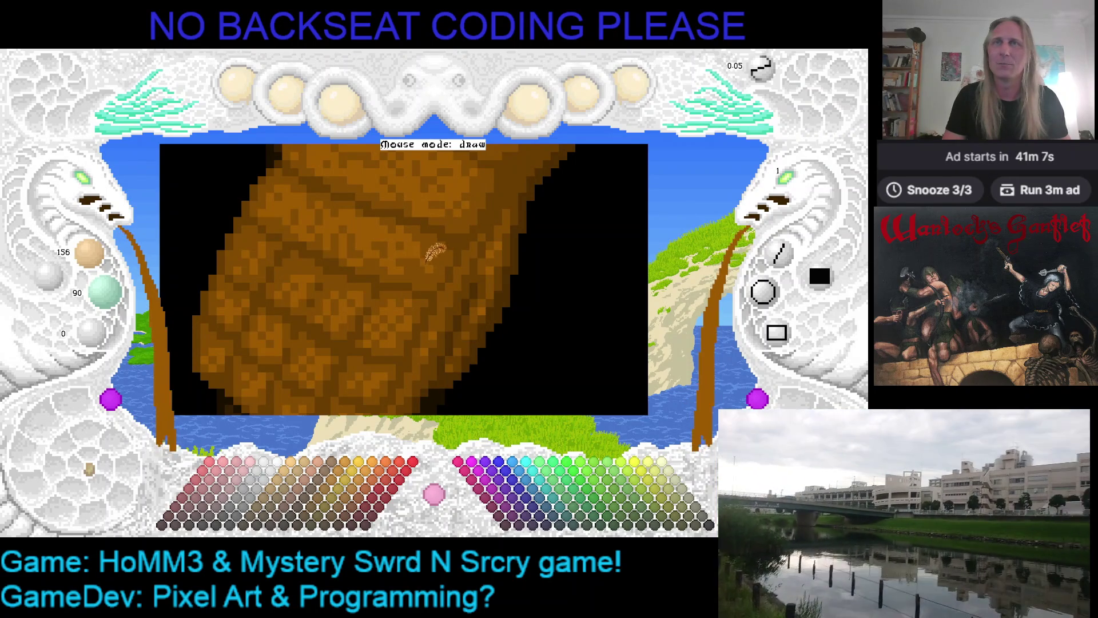
- Save again and pan the view toward the rock's rounded top
key("Left")
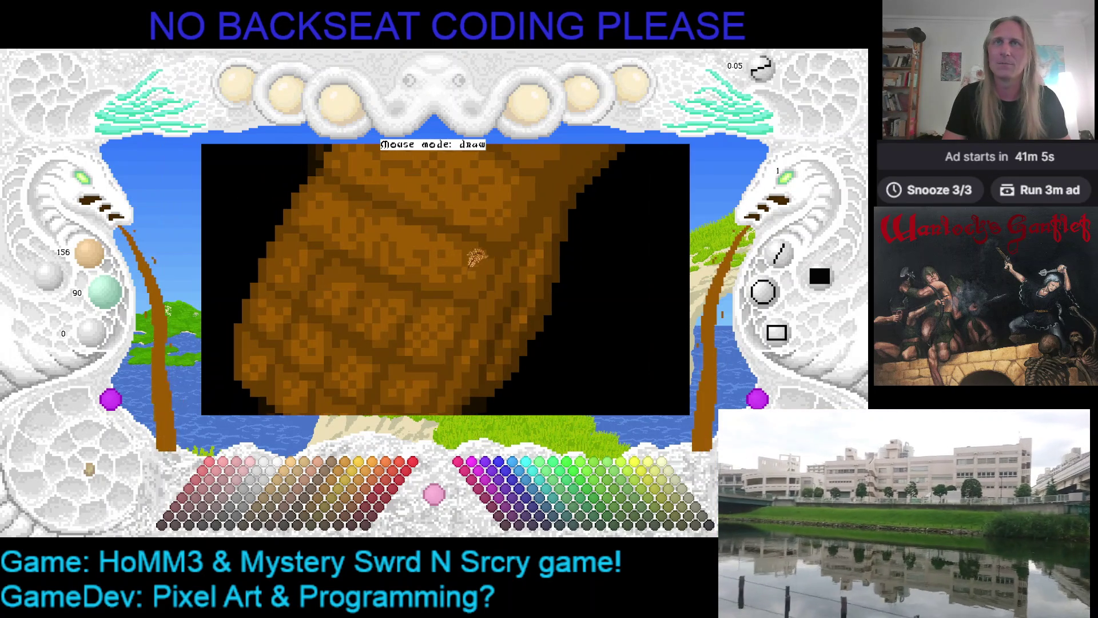
key("ctrl+s")
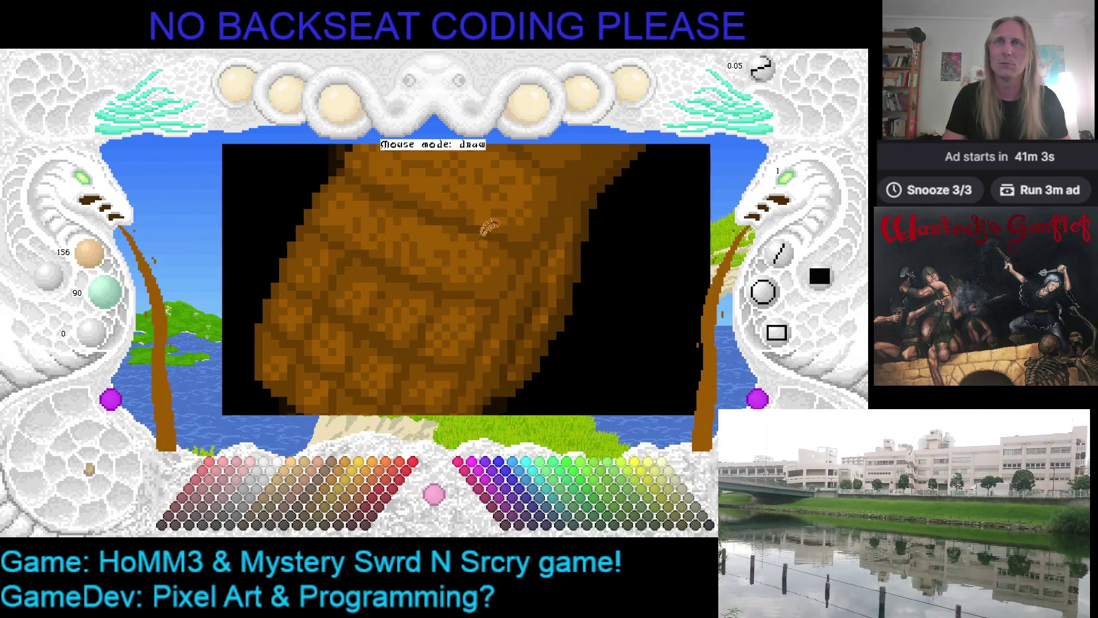
key("Right")
key("Right")
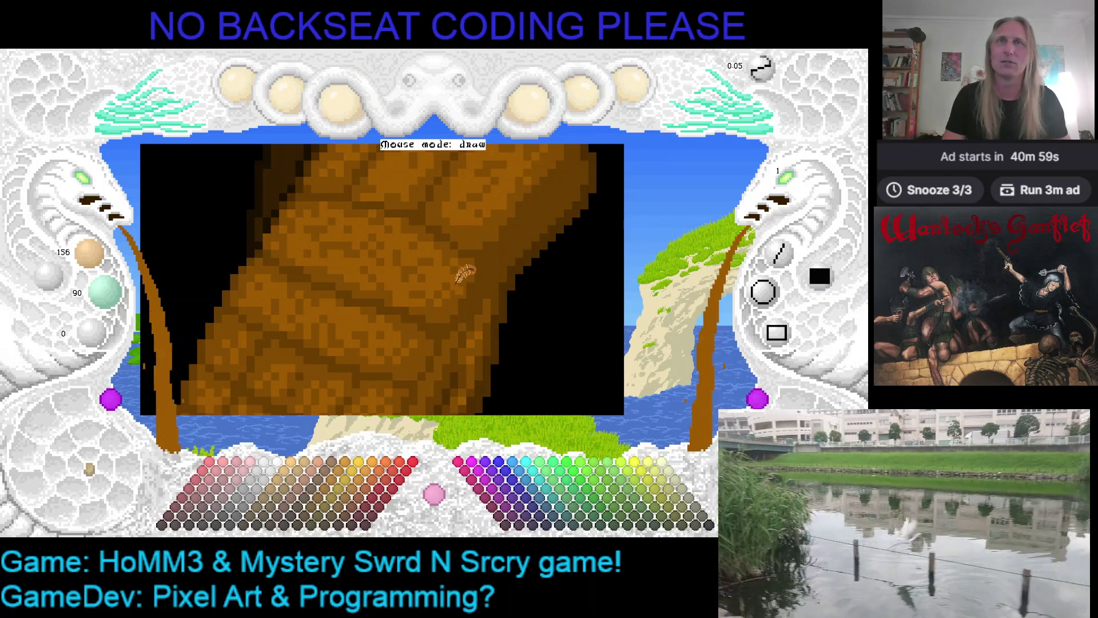
key("Up")
key("Up")
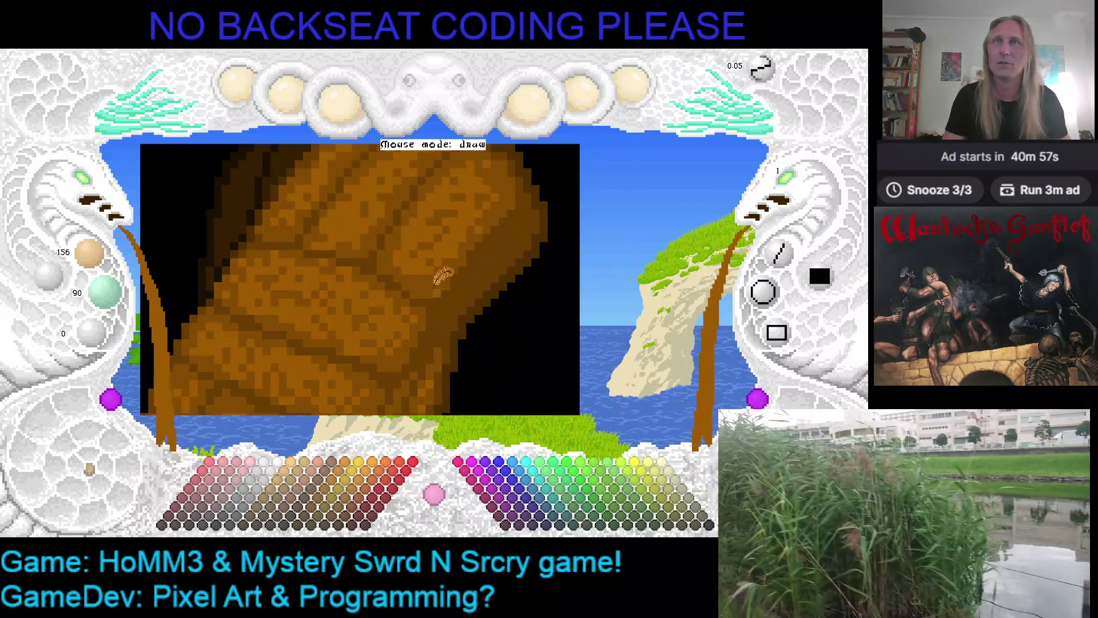
key("Left")
key("Left")
key("Up")
key("Up")
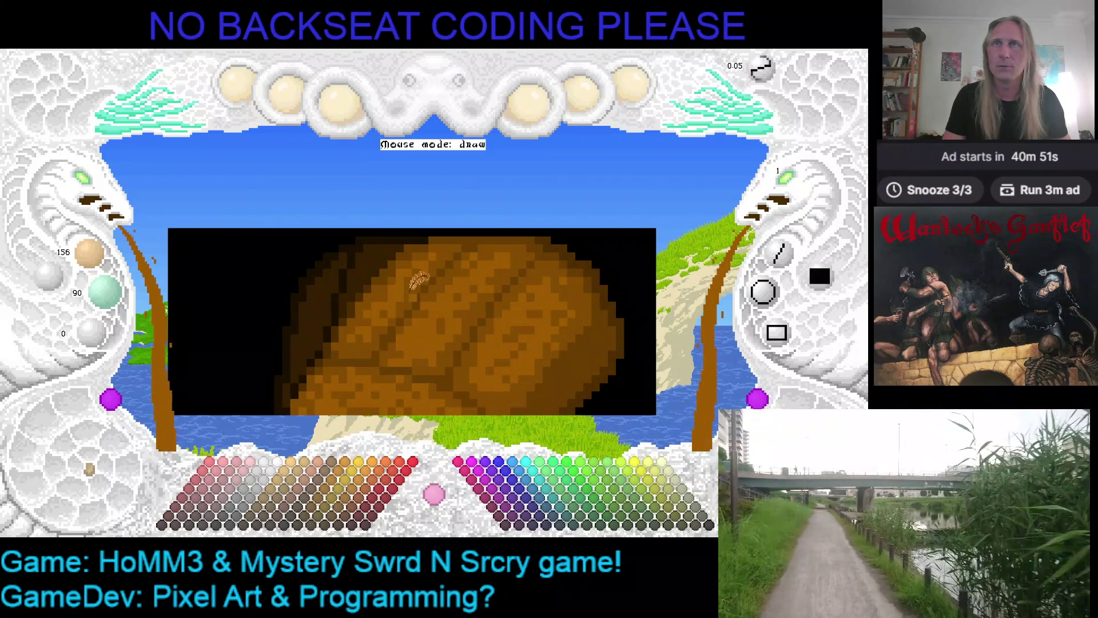
- Pan and zoom the canvas around the rock, then save the sprite twice
key("Right")
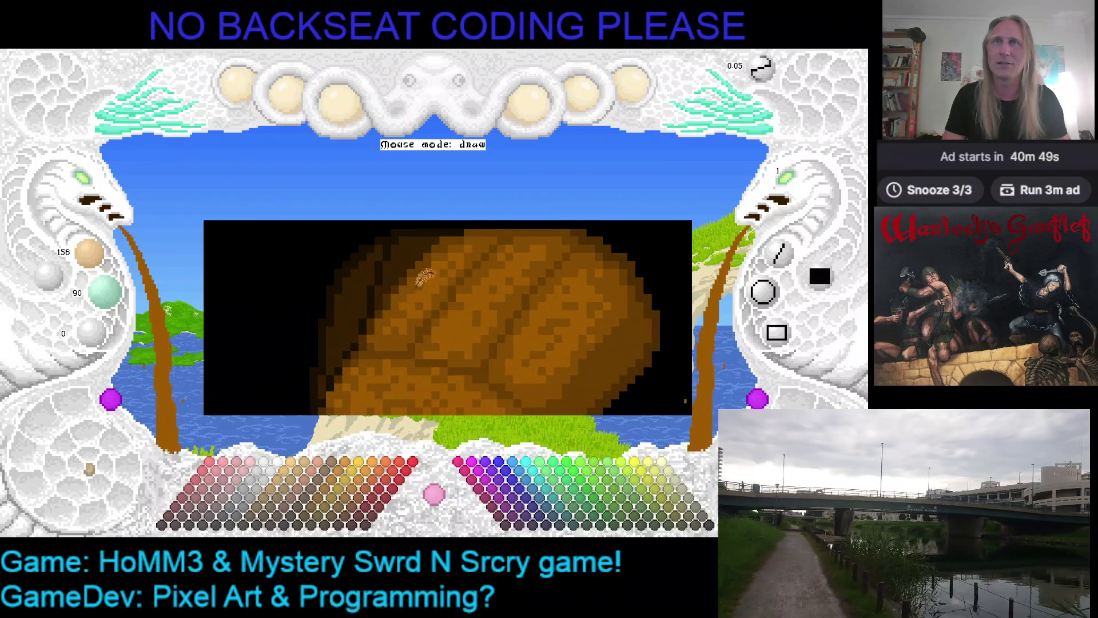
key("Down")
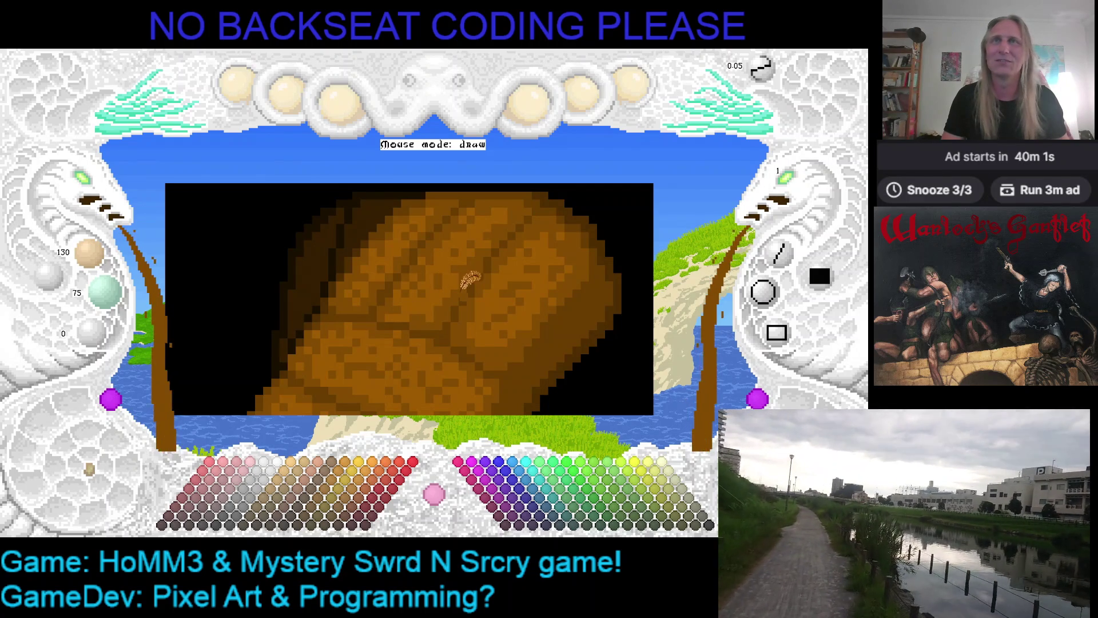
scroll(467, 277, "up", 2)
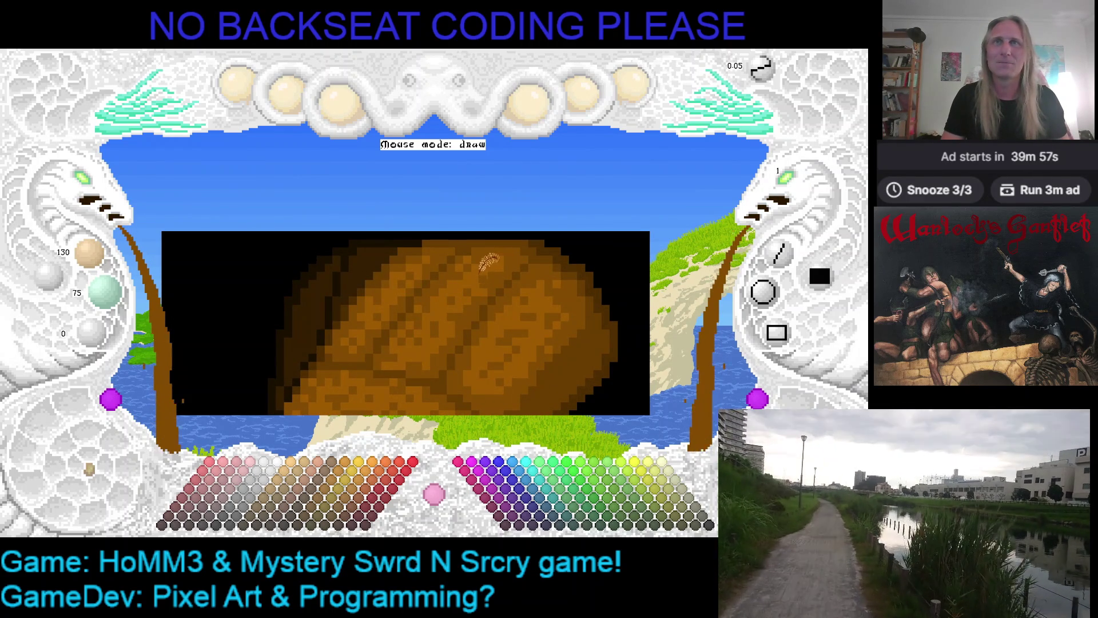
scroll(530, 266, "down", 1)
scroll(529, 266, "up", 2)
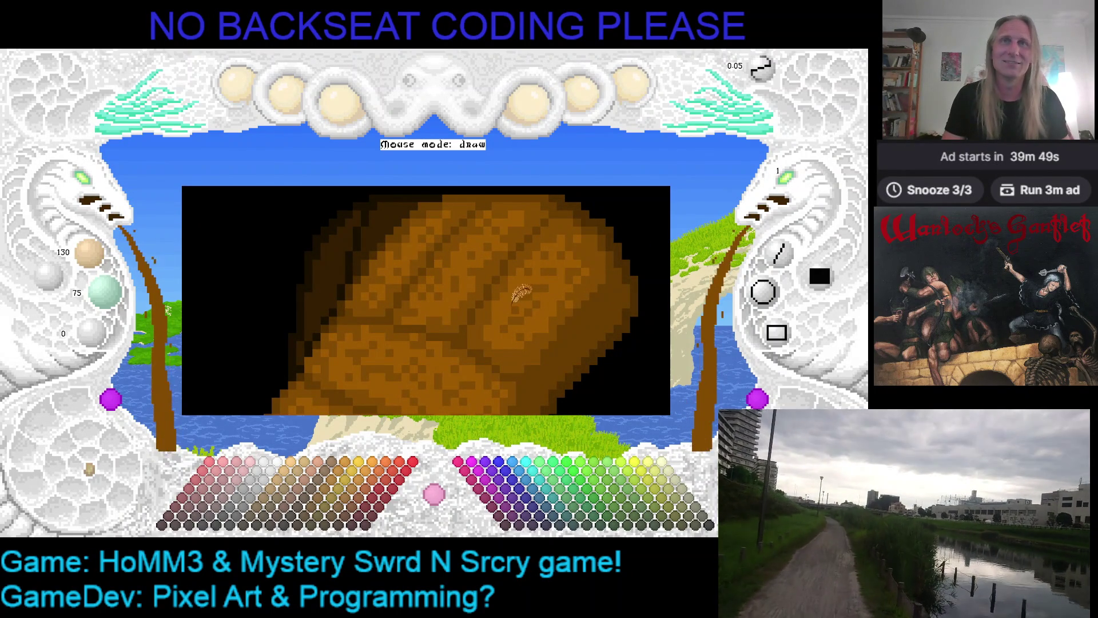
key("Right")
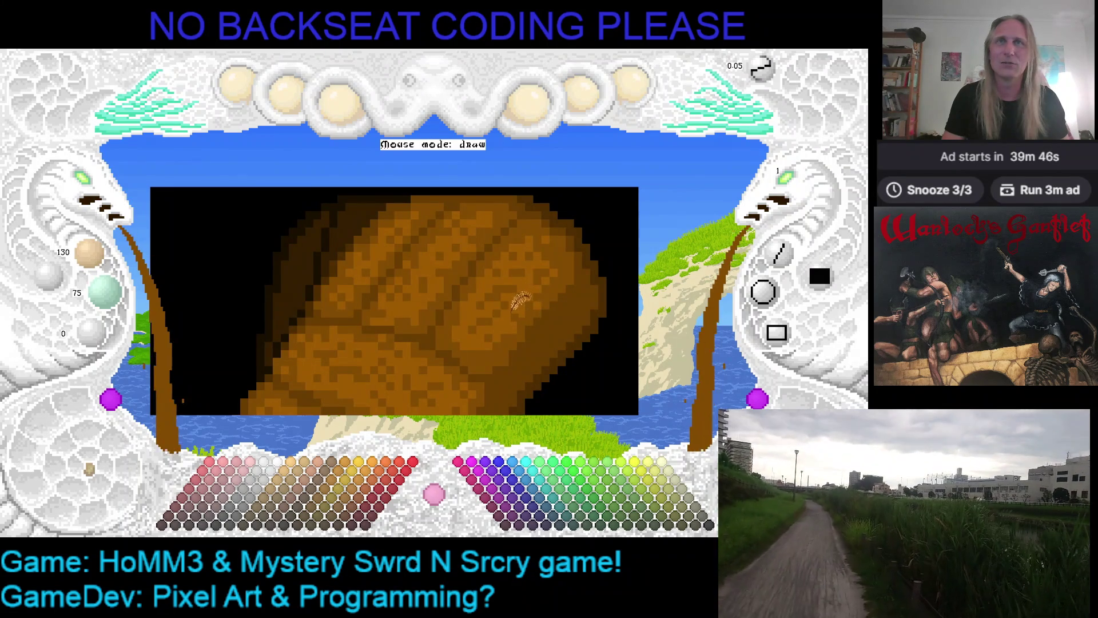
key("ctrl+s")
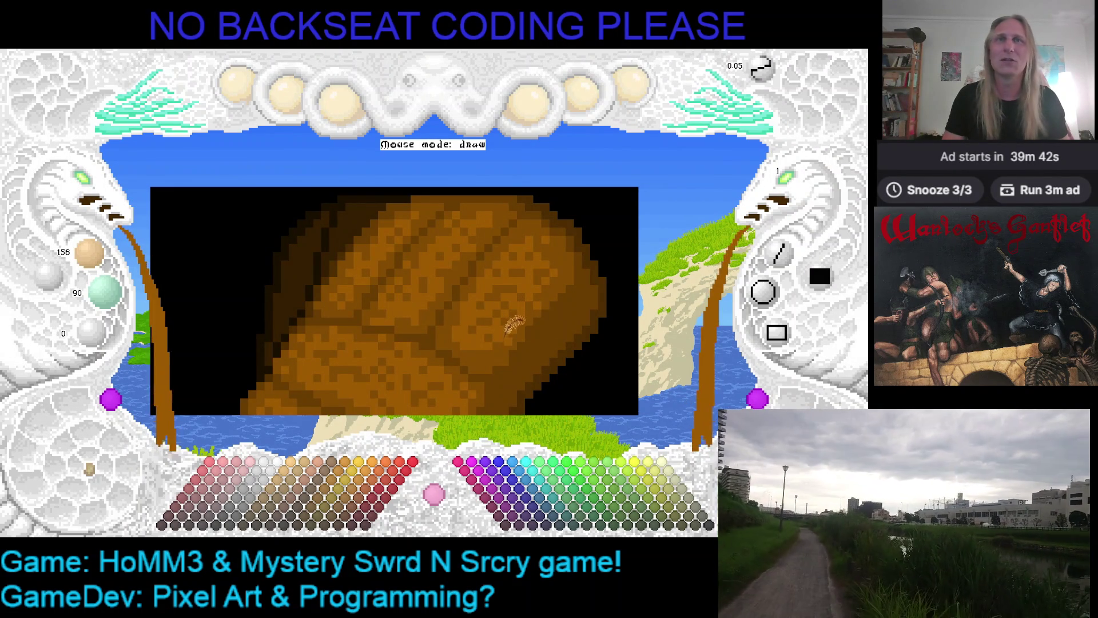
key("ctrl+s")
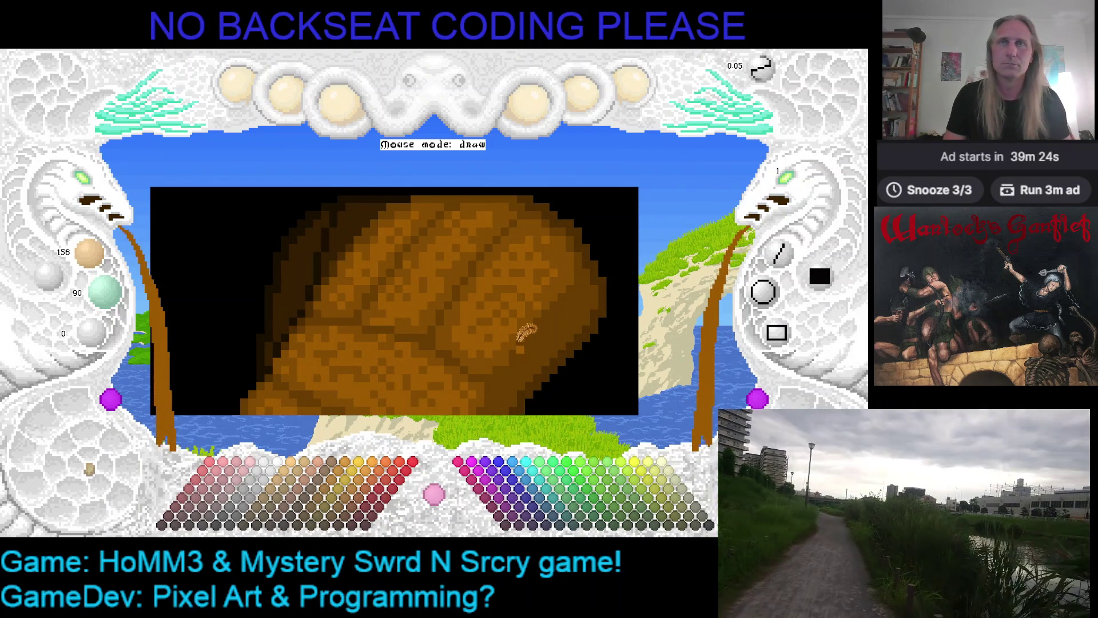
- Drag the canvas view up over the rock and save the sprite once more
mouse_move(522, 330)
left_mouse_down()
mouse_move(563, 294)
mouse_move(522, 283)
left_mouse_up()
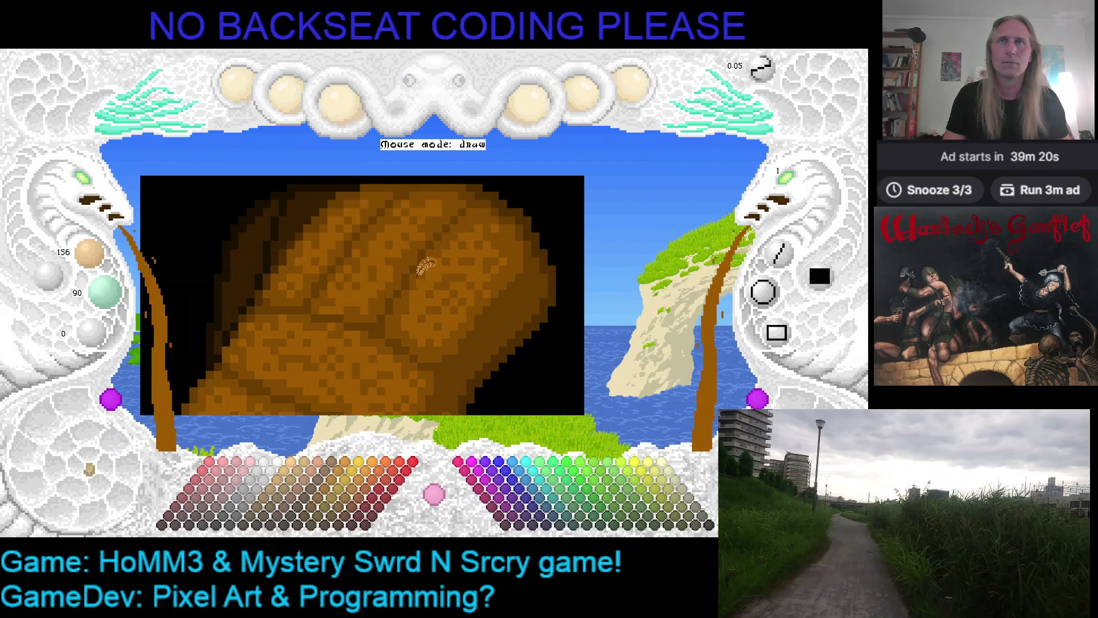
key("ctrl+s")
scroll(483, 281, "up", 1)
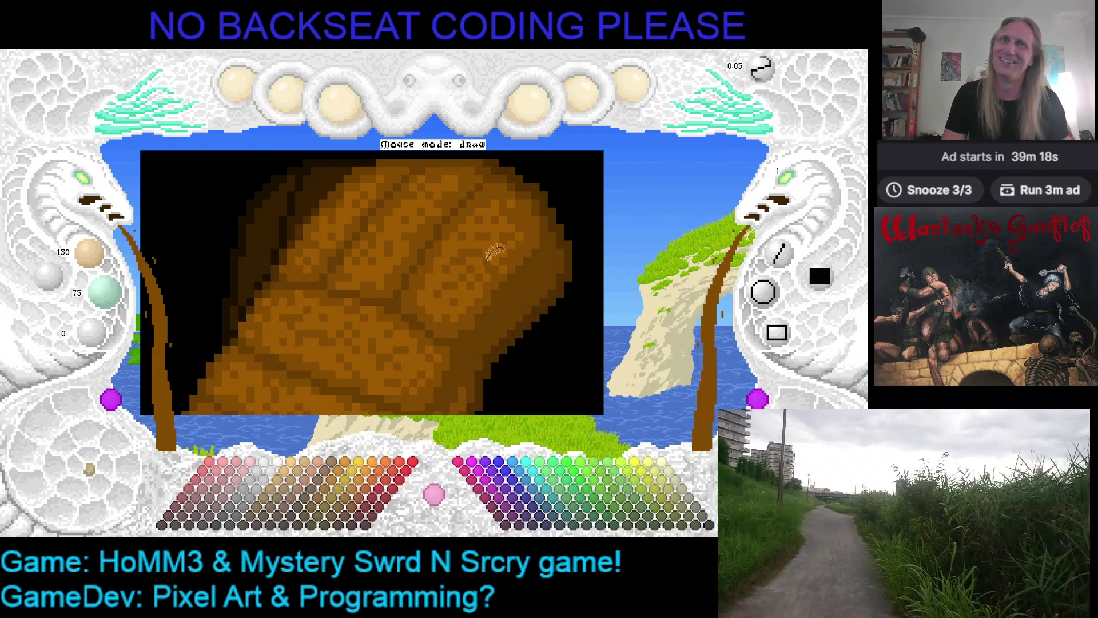
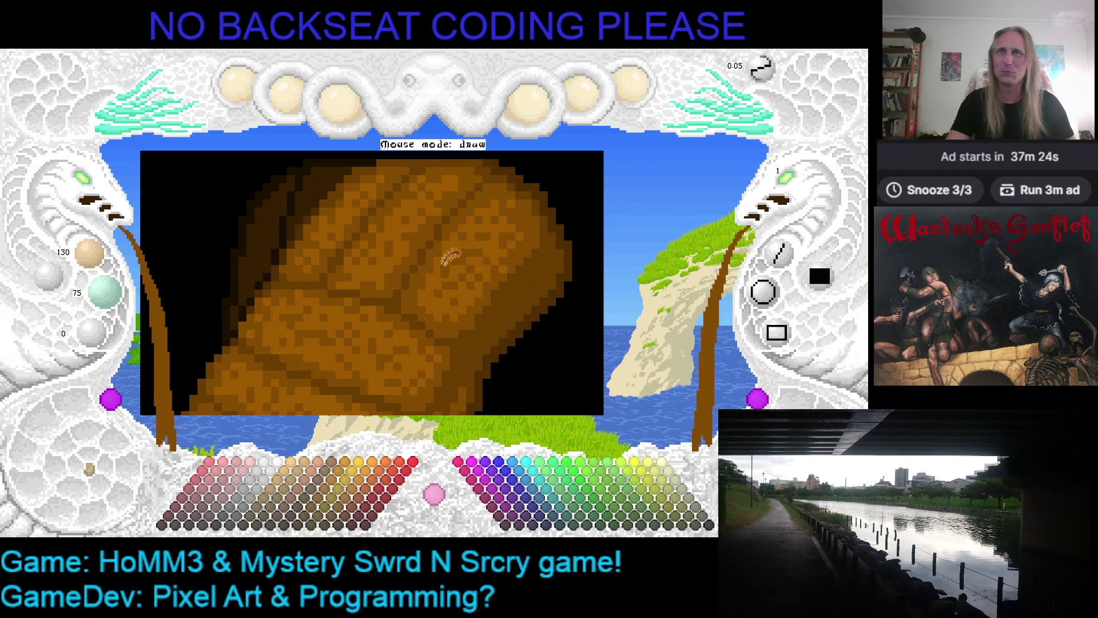
- Zoom and pan over the brown fist rock drawing and save it
scroll(496, 245, "up", 2)
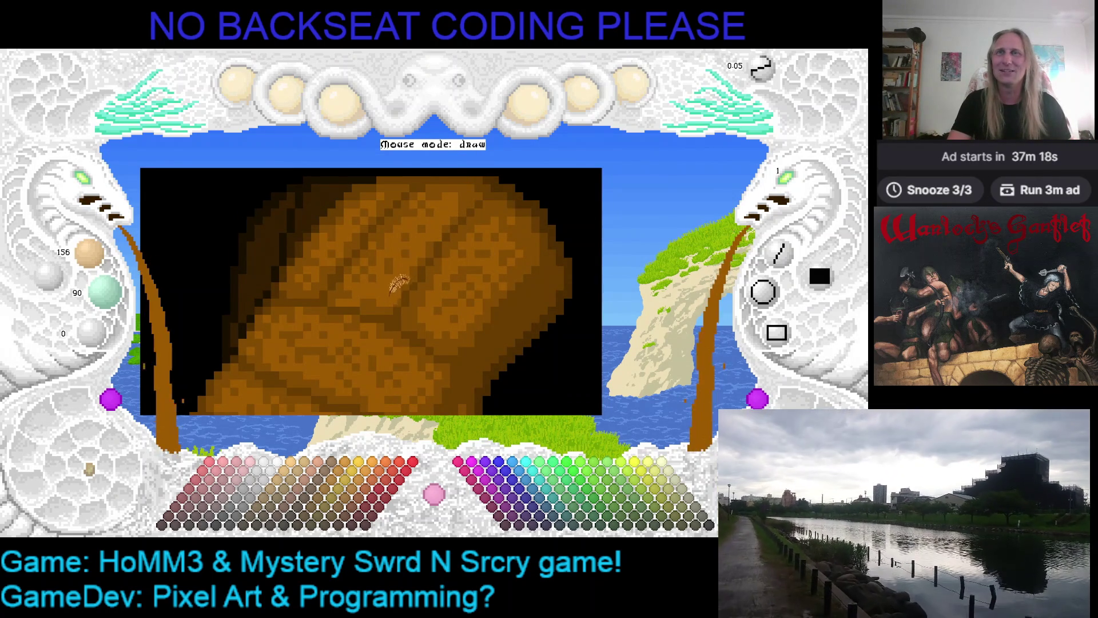
scroll(441, 229, "left", 2)
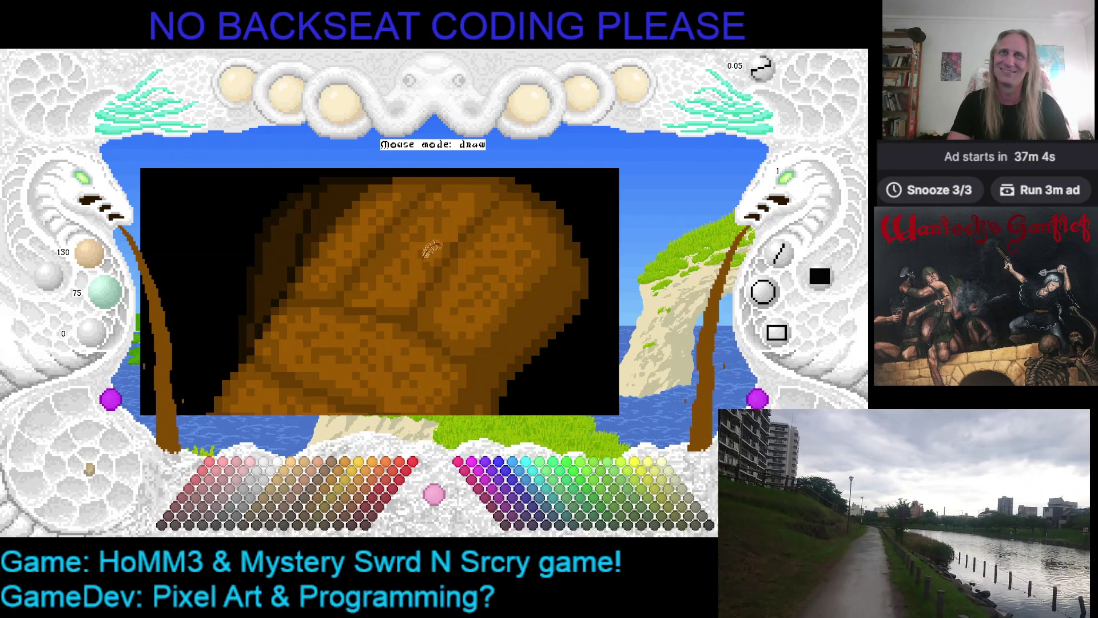
key("ctrl+s")
- Look over the fist's finger shading again and save the drawing a second time
scroll(451, 231, "up", 1)
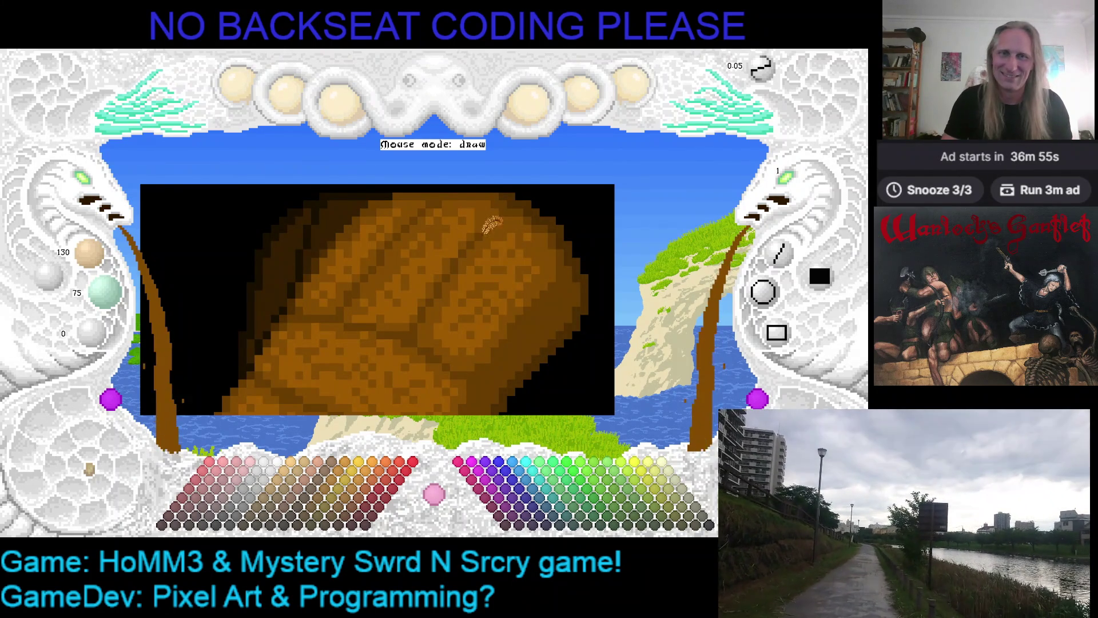
scroll(486, 238, "up", 1)
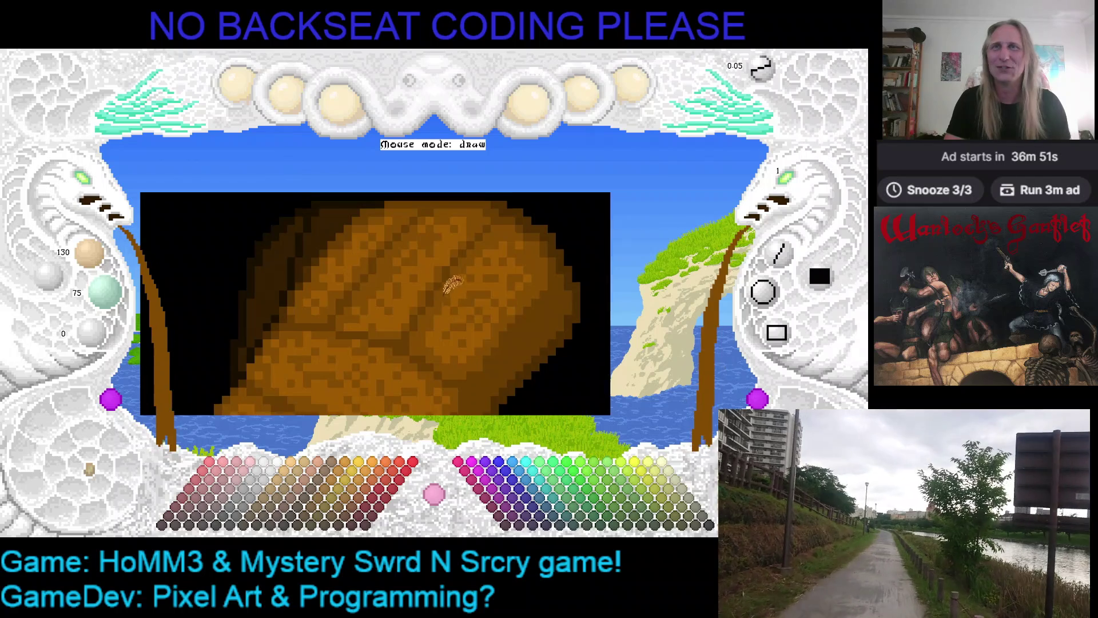
scroll(452, 275, "down", 1)
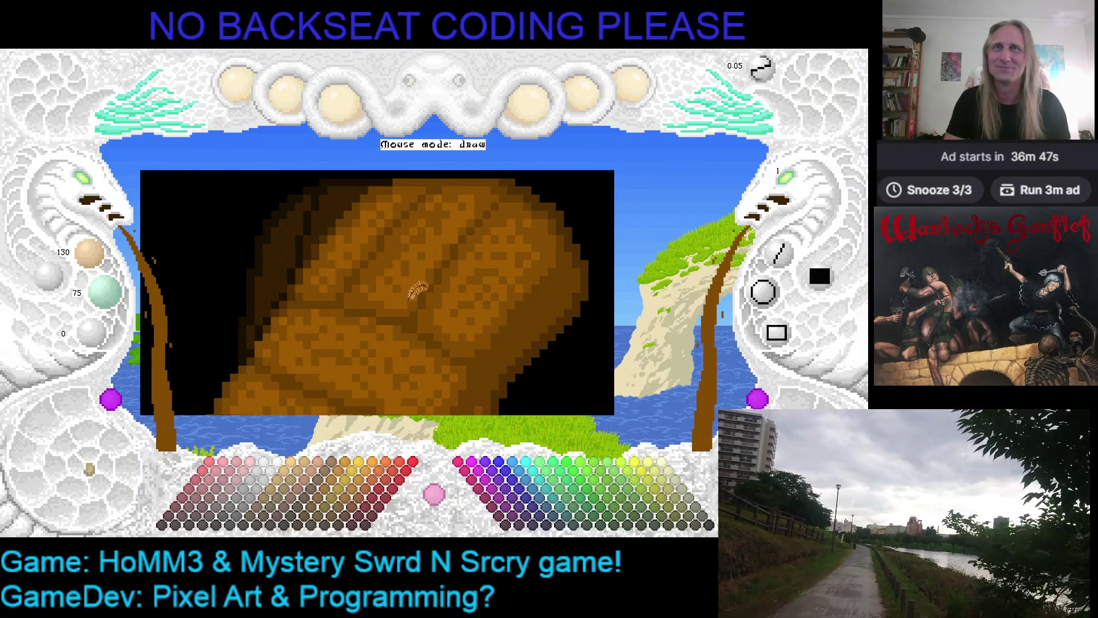
key("ctrl+s")
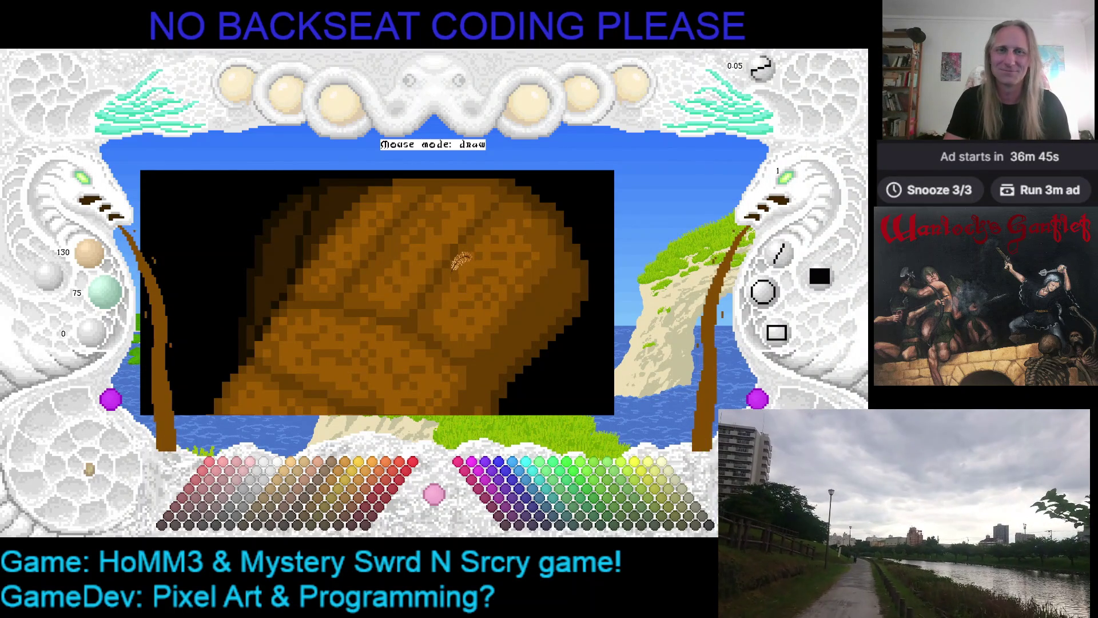
scroll(446, 302, "down", 1)
scroll(401, 268, "up", 1)
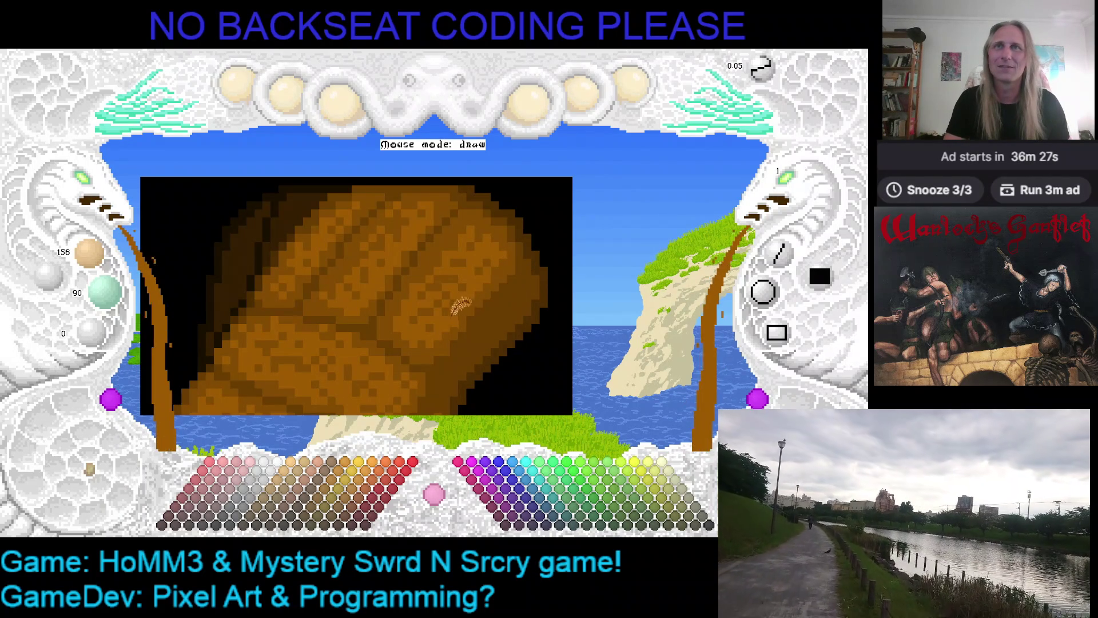
scroll(460, 303, "up", 1)
scroll(91, 191, "down", 2)
scroll(266, 188, "up", 1)
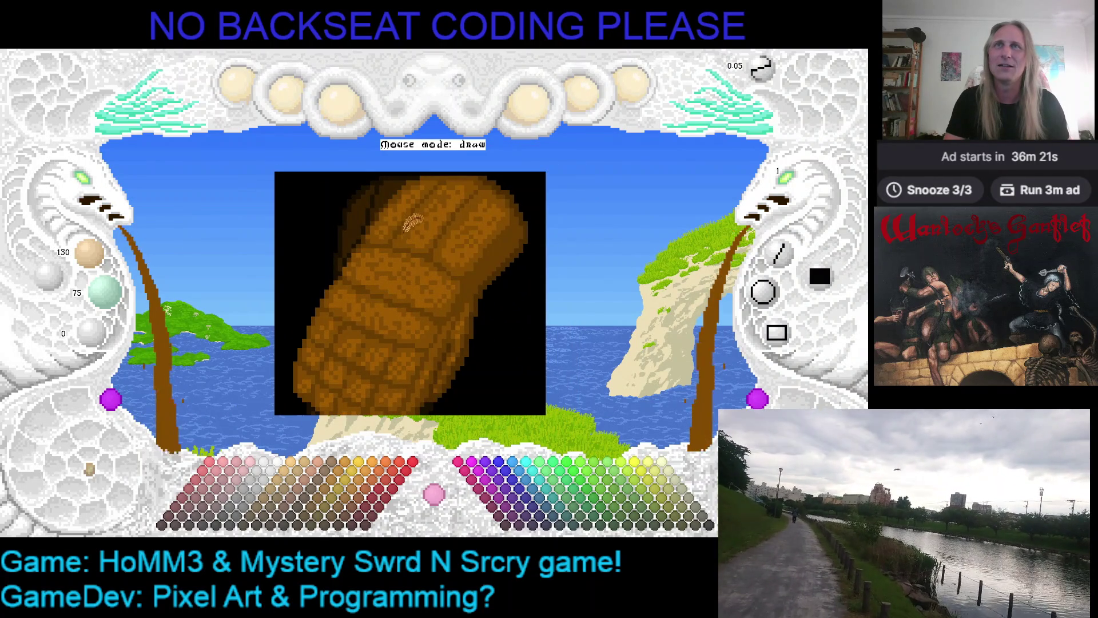
scroll(463, 215, "down", 1)
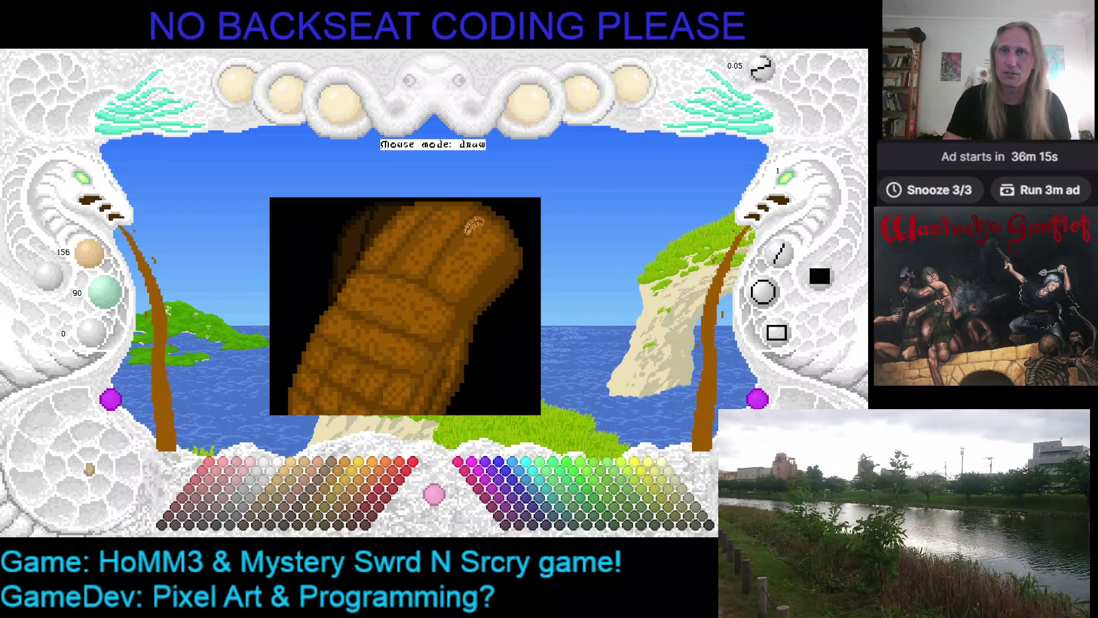
scroll(472, 235, "up", 2)
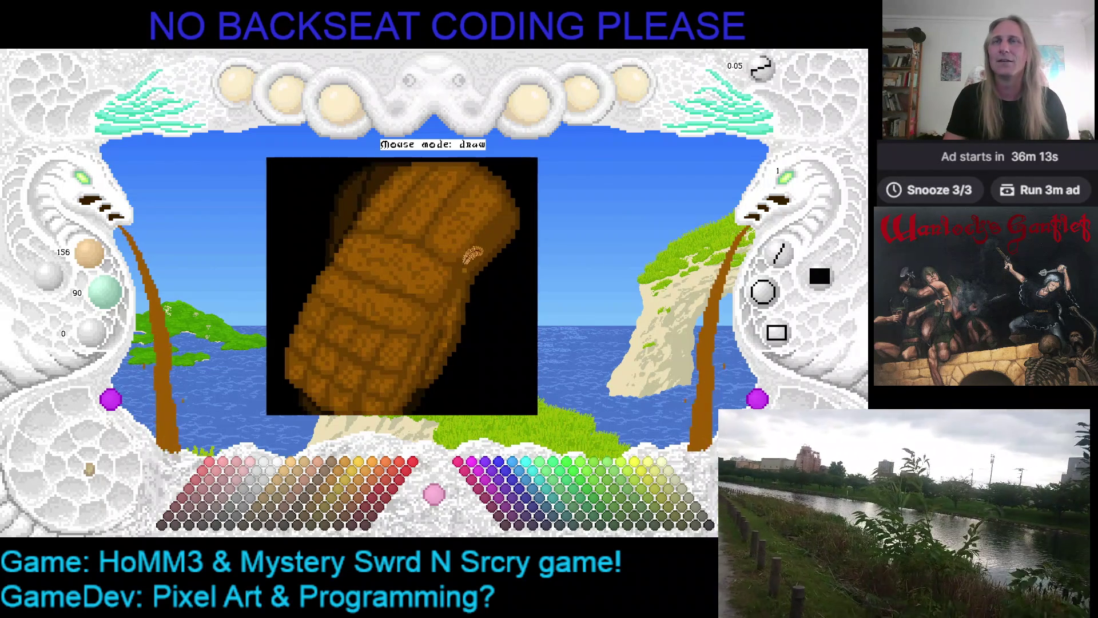
left_click_drag(473, 235, 422, 252)
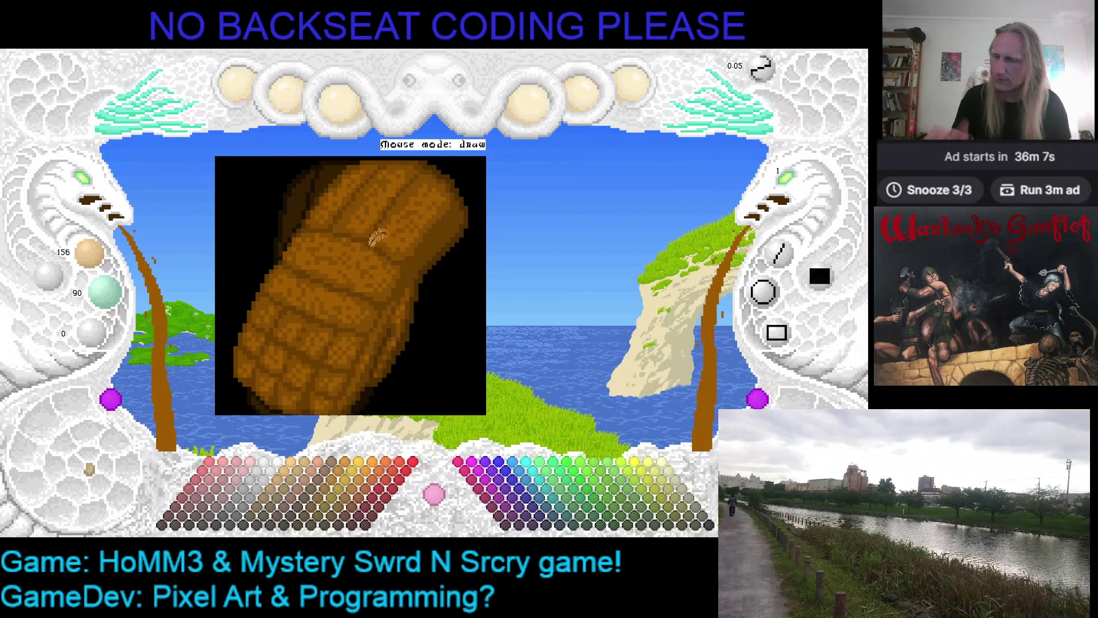
left_click_drag(380, 232, 372, 218)
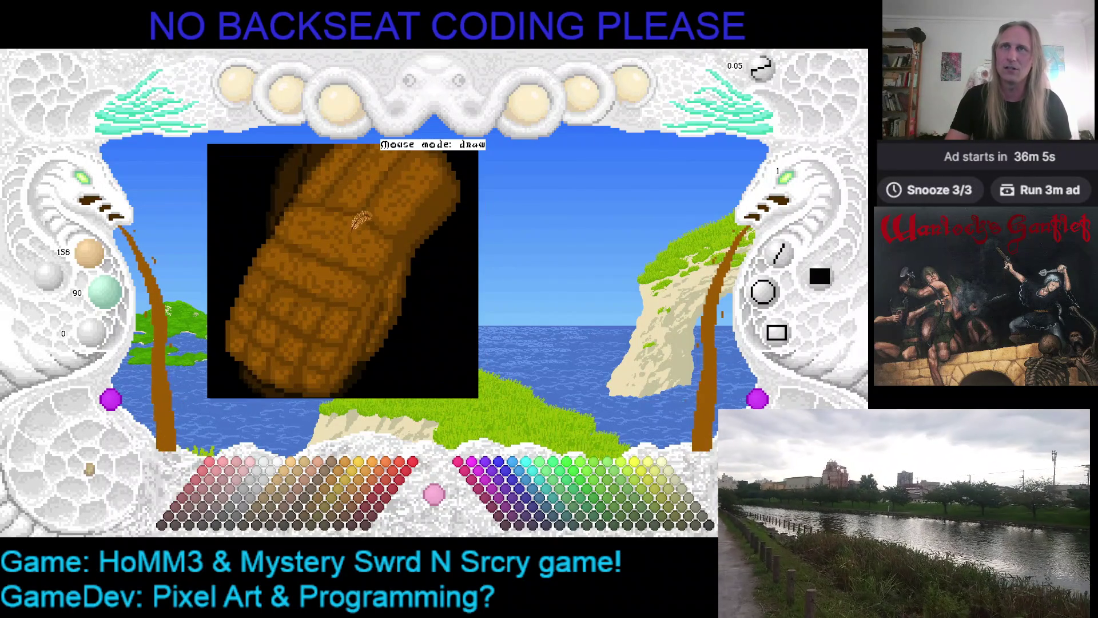
left_click(89, 190)
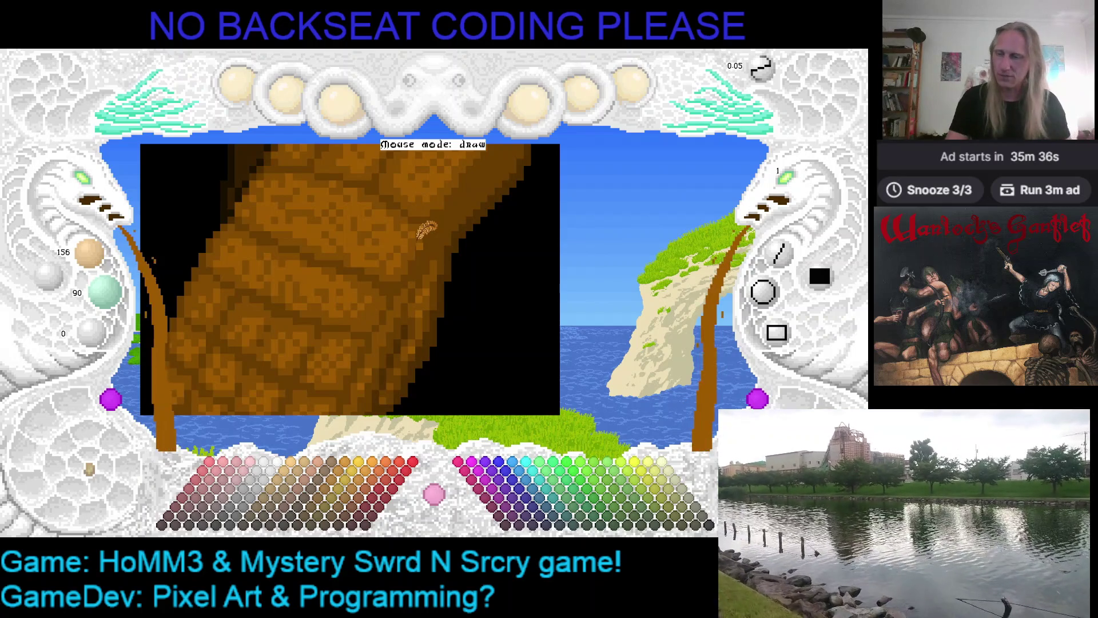
- Switch to the Google Maps satellite view of Tokyo and nudge it south-east
key("alt+Tab")
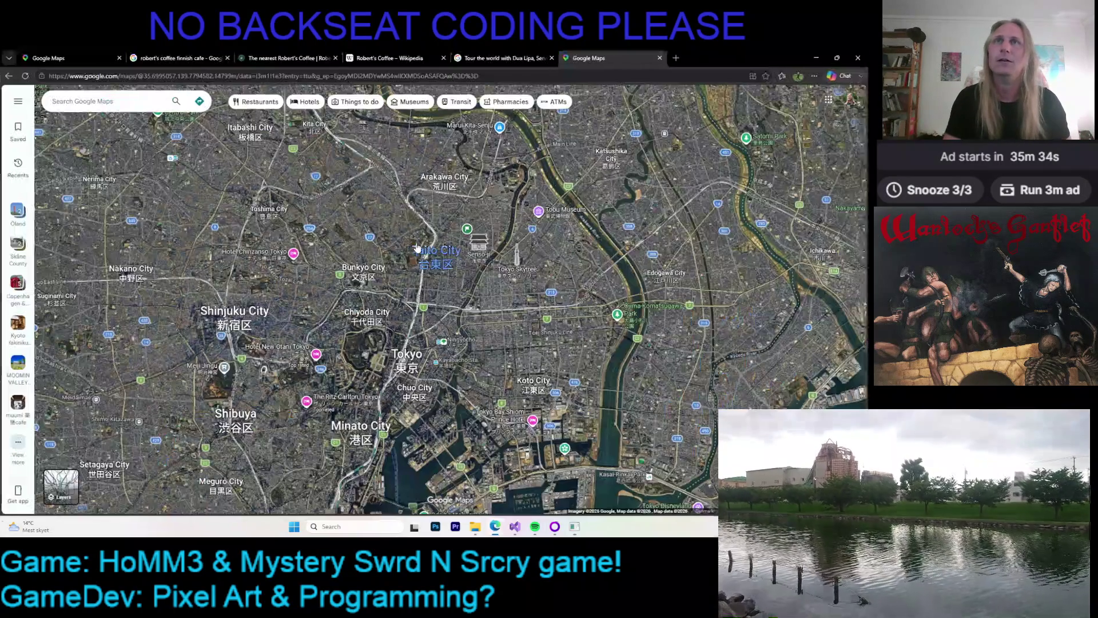
scroll(428, 314, "down", 3)
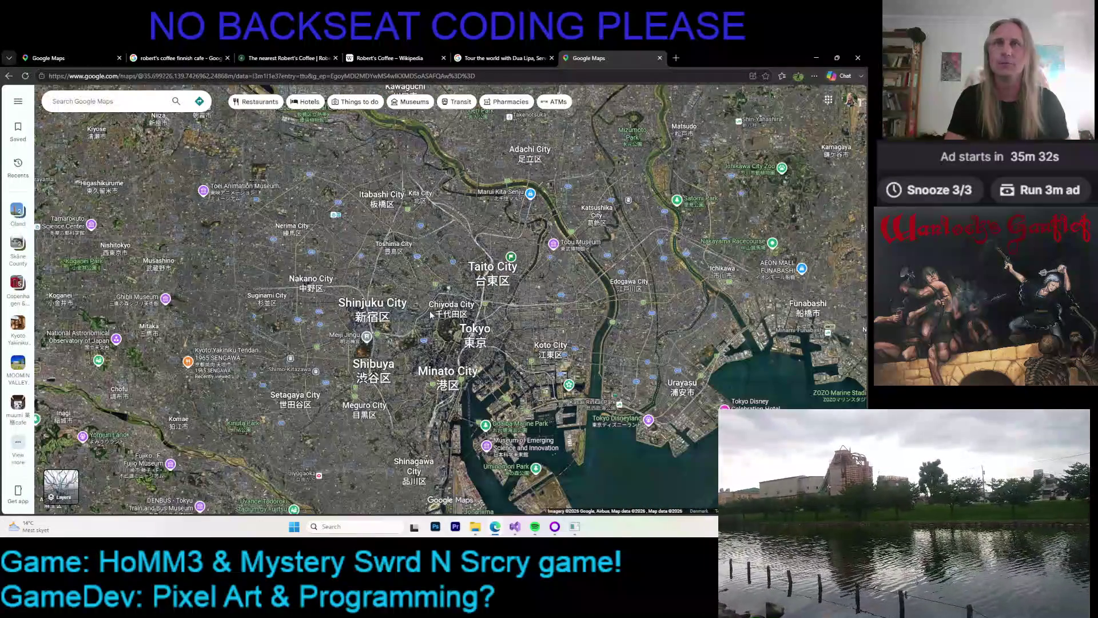
scroll(432, 311, "up", 2)
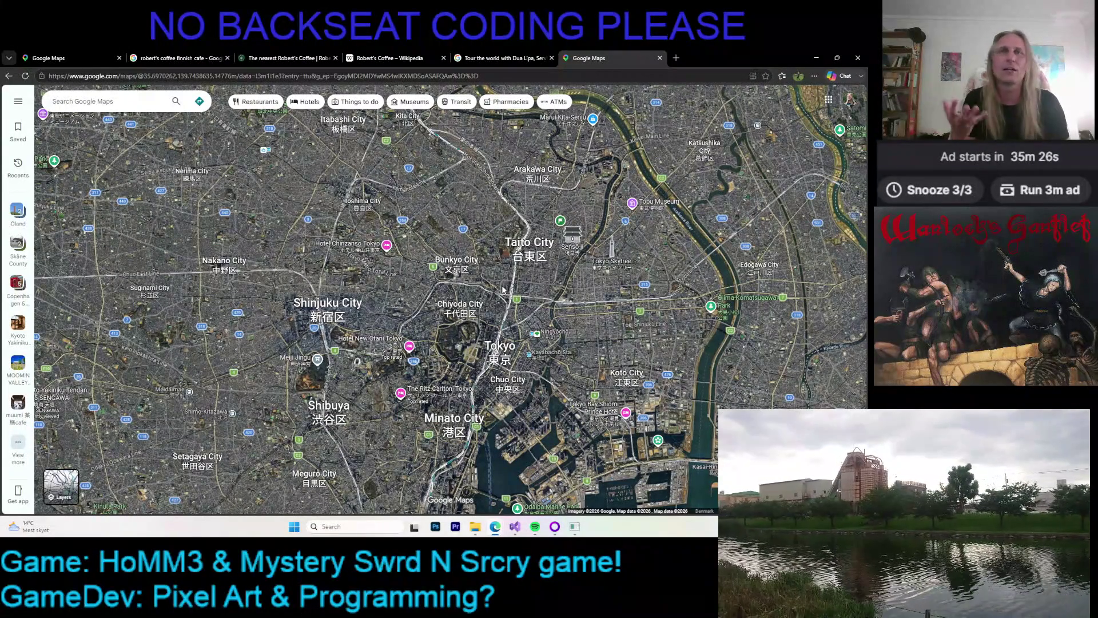
key("Down")
key("Right")
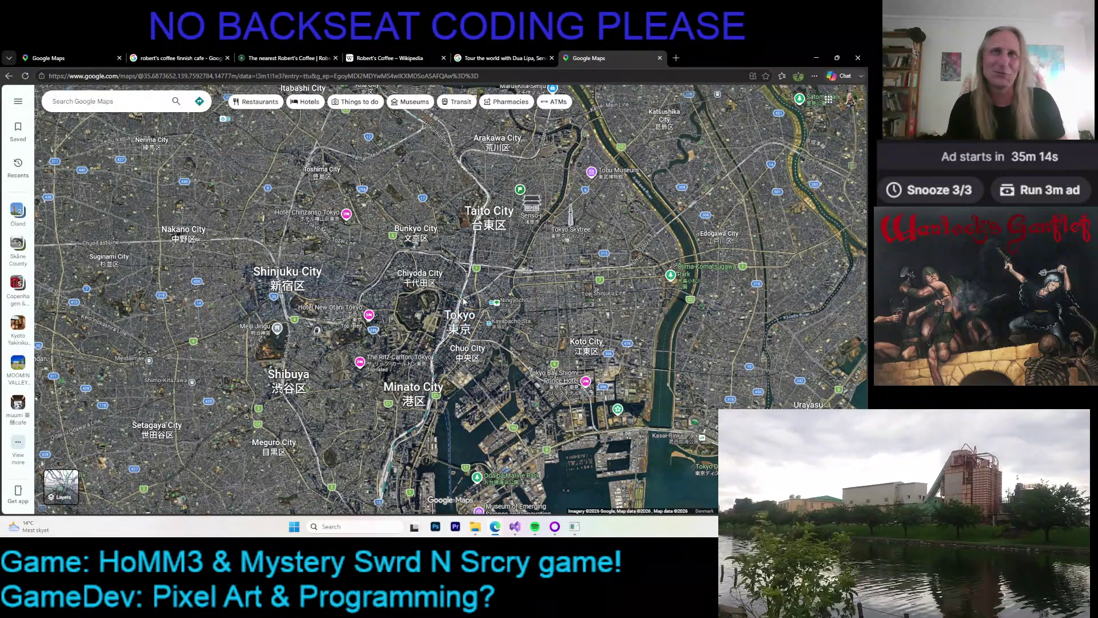
- Pan across Taito, Sumida, Minato and the Odaiba bay, then settle near Akihabara
scroll(464, 302, "up", 2)
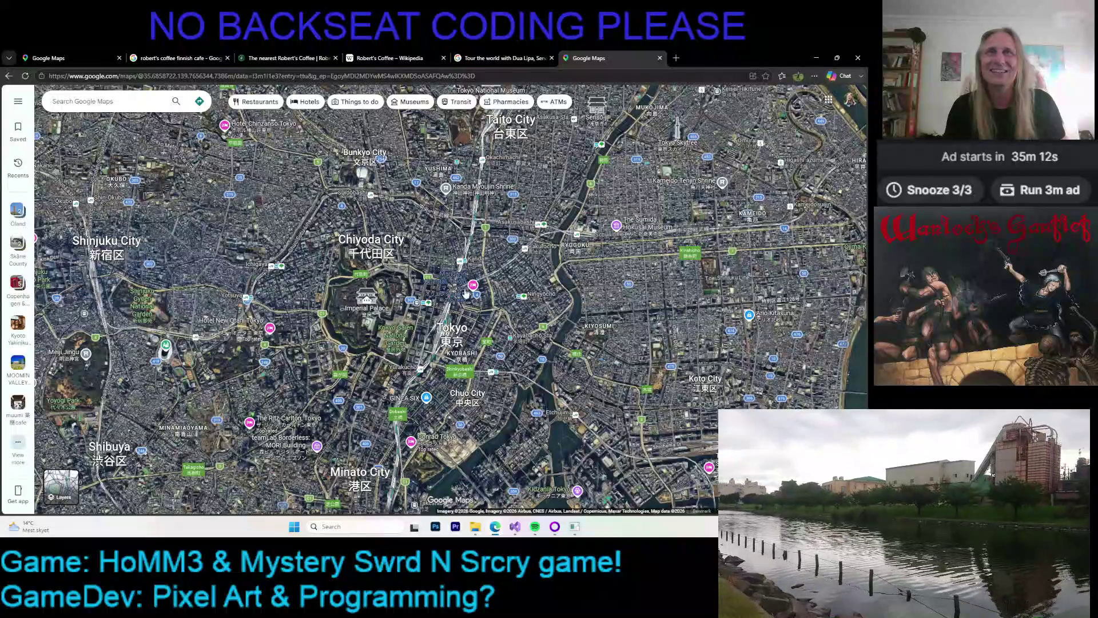
left_click_drag(466, 307, 388, 340)
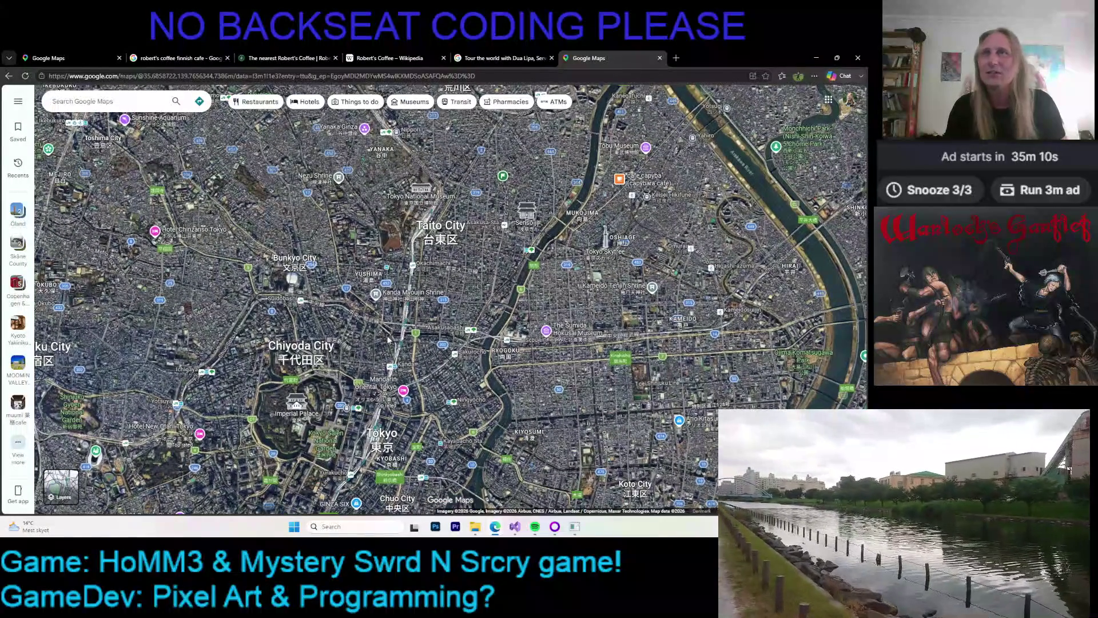
left_click_drag(389, 338, 370, 266)
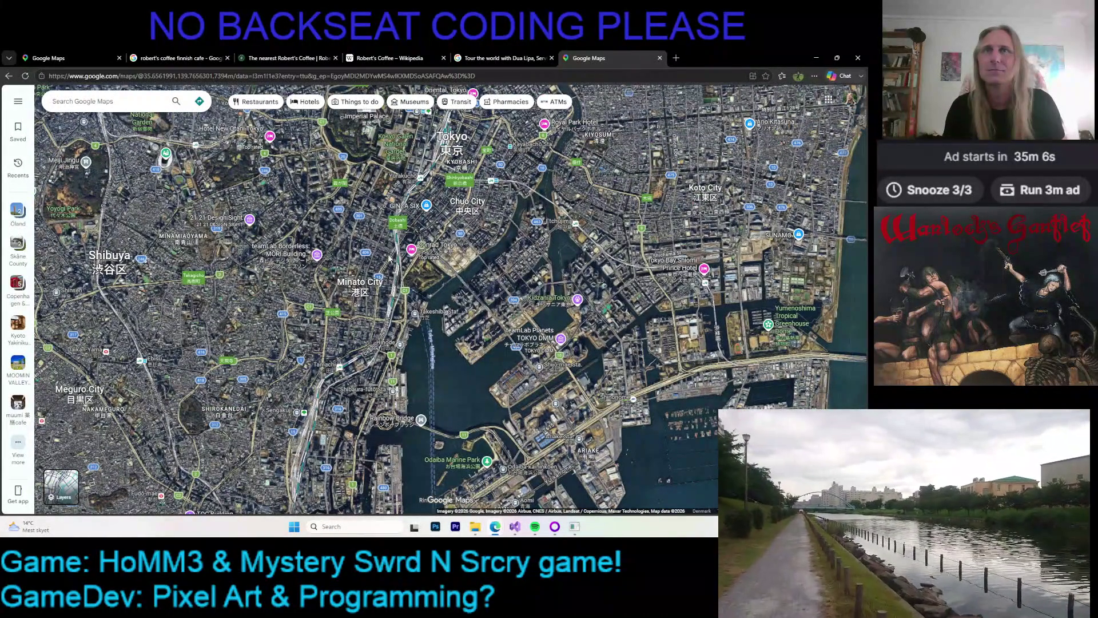
left_click_drag(390, 251, 337, 472)
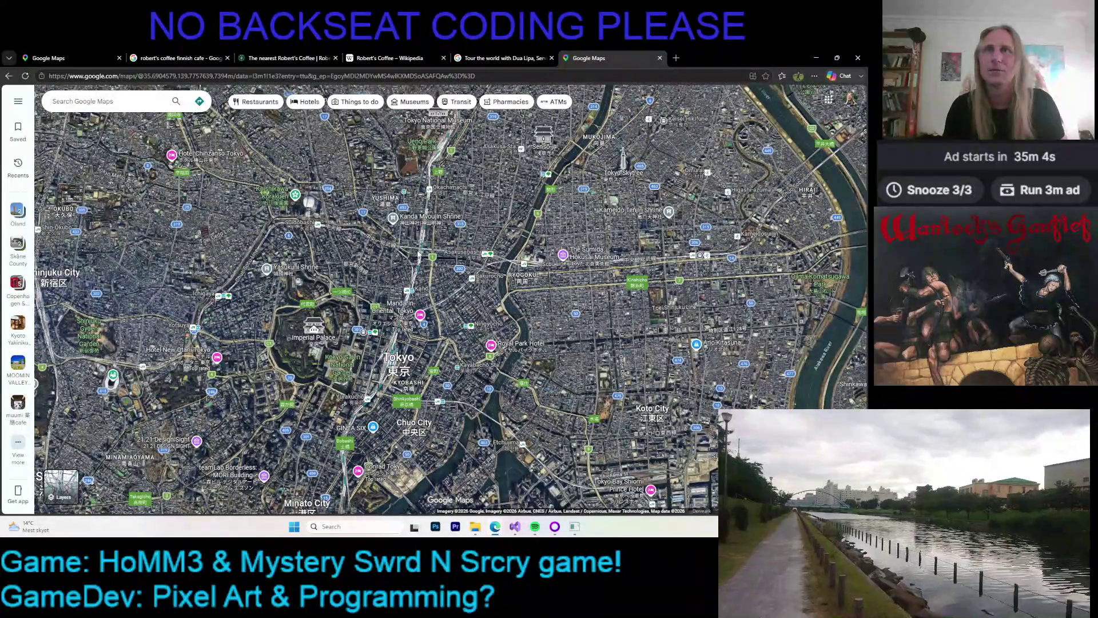
scroll(418, 257, "up", 3)
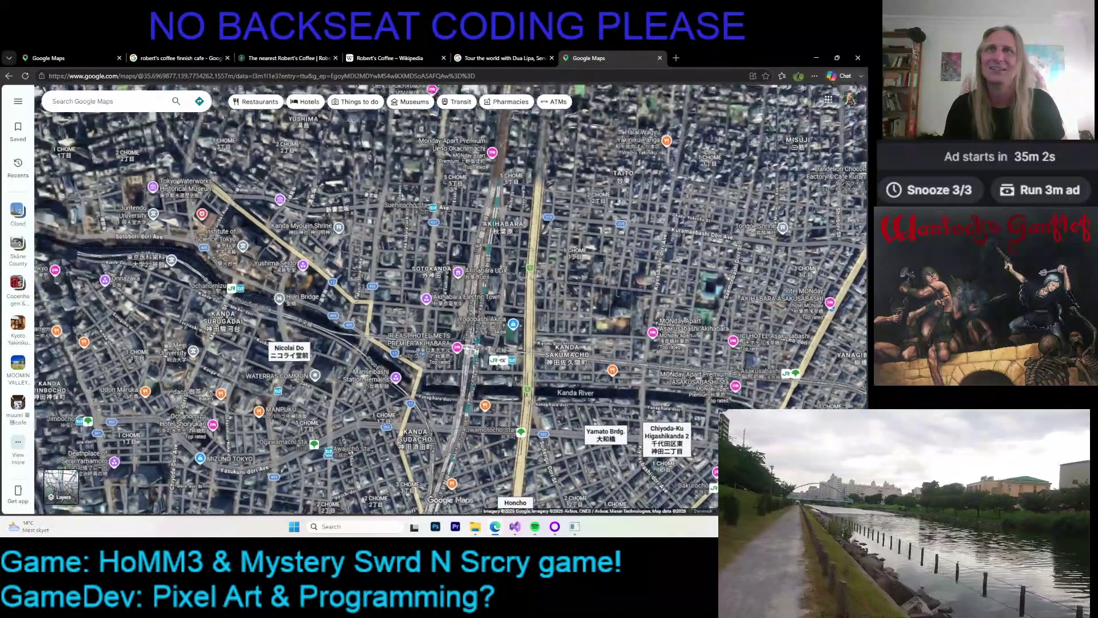
left_click_drag(486, 333, 504, 365)
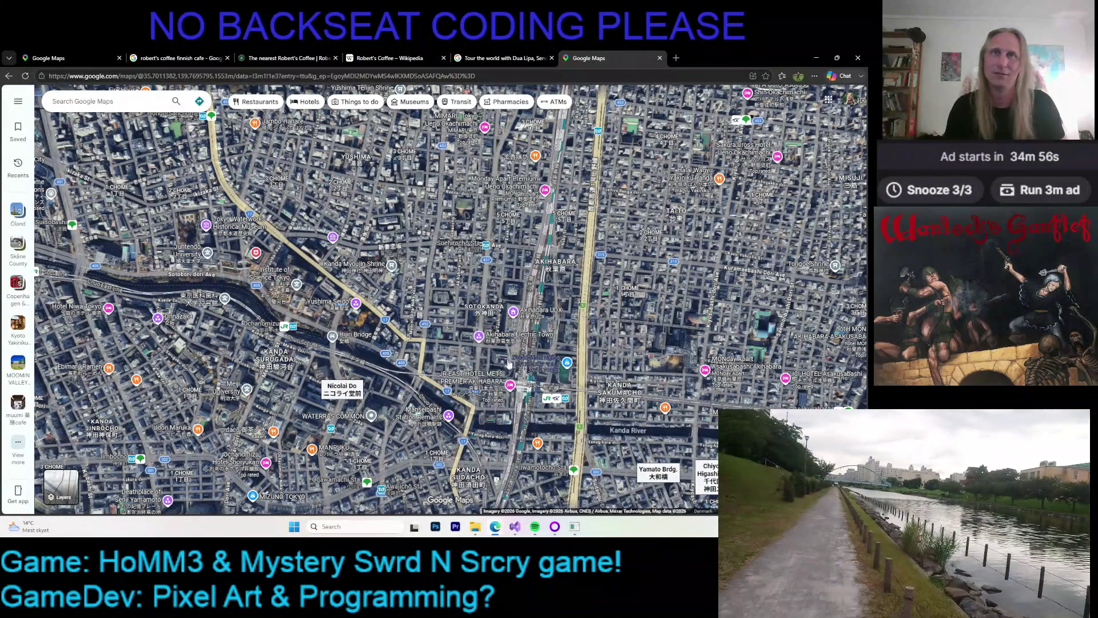
- Zoom out and back in to centre the map on Ikebukuro and Itabashi
scroll(517, 371, "down", 2)
scroll(521, 369, "down", 2)
scroll(526, 365, "down", 2)
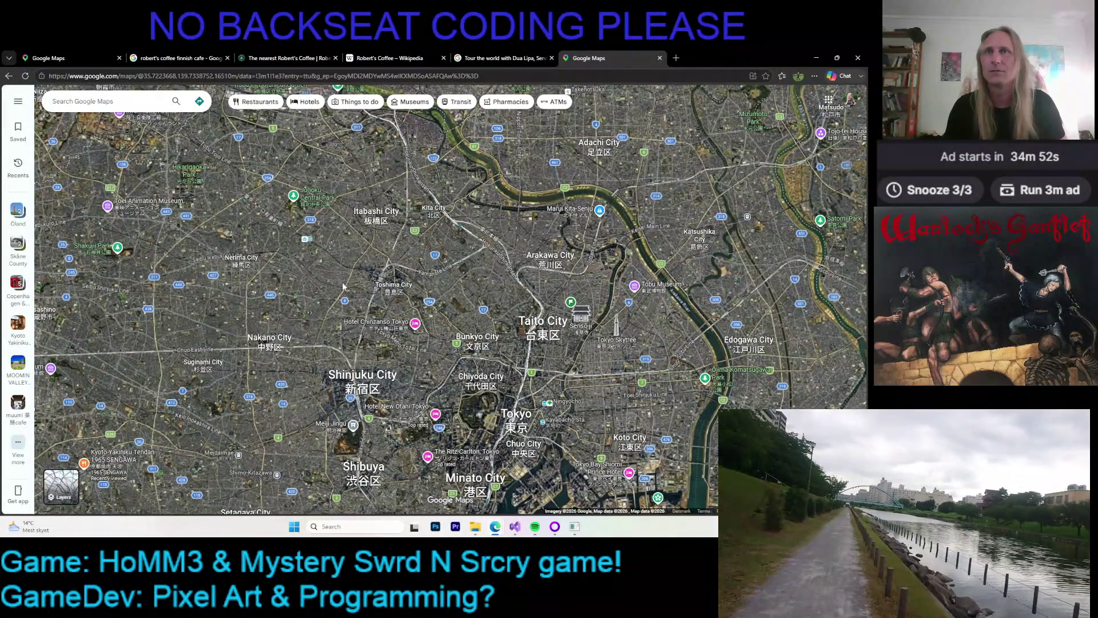
scroll(343, 286, "up", 2)
scroll(398, 245, "up", 1)
scroll(400, 252, "up", 2)
scroll(447, 332, "up", 2)
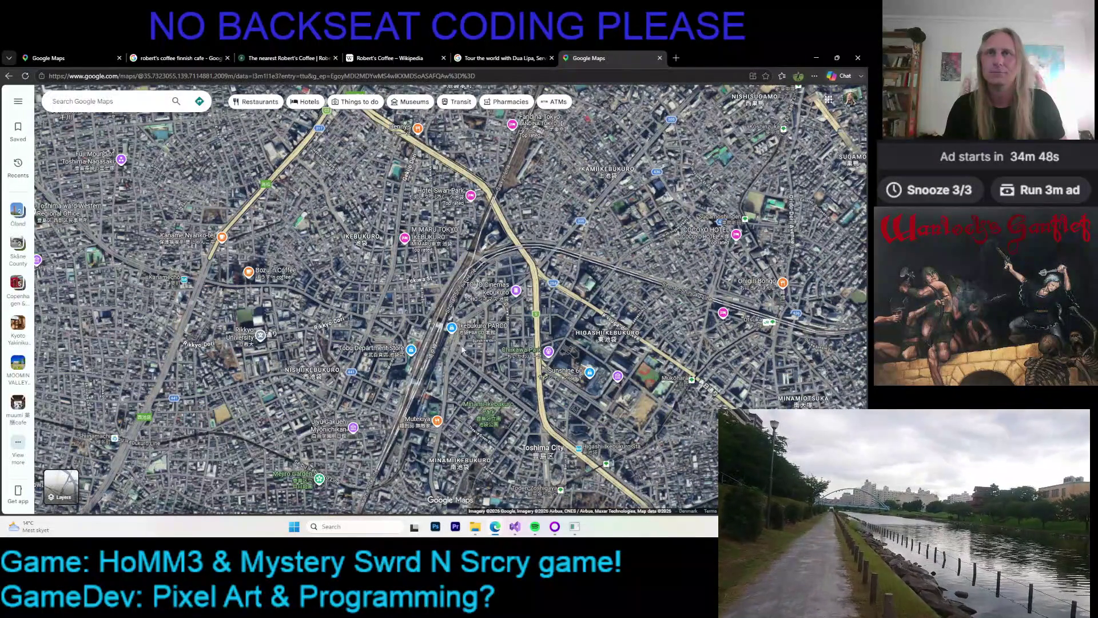
scroll(444, 348, "down", 2)
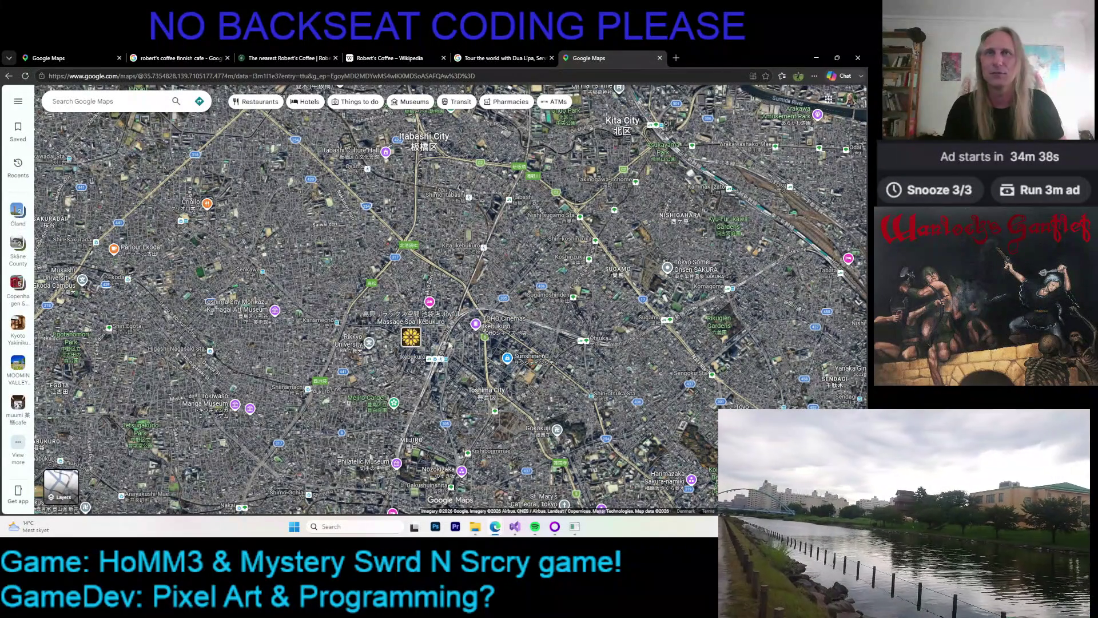
- Pan the Ikebukuro satellite view slightly east and back west
scroll(457, 374, "up", 5)
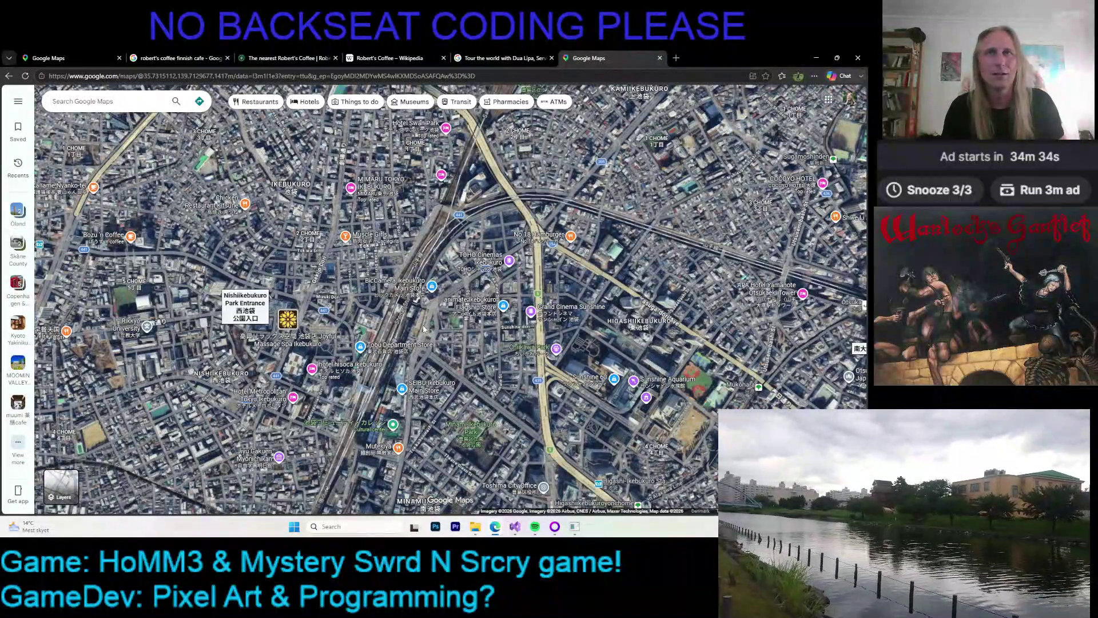
left_click_drag(424, 329, 358, 325)
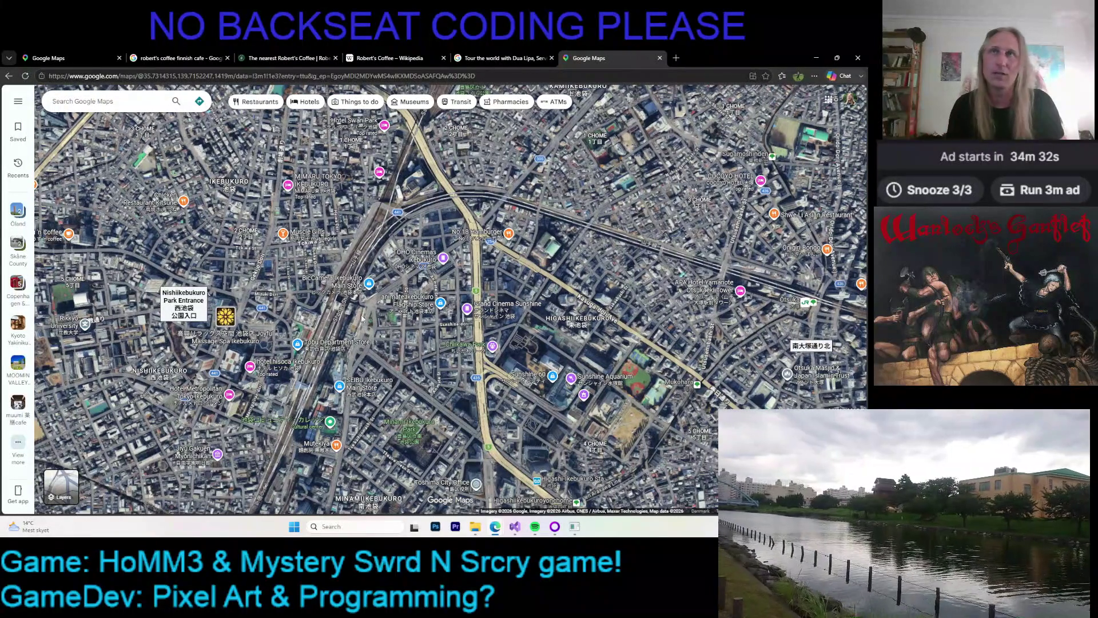
left_click_drag(351, 324, 391, 319)
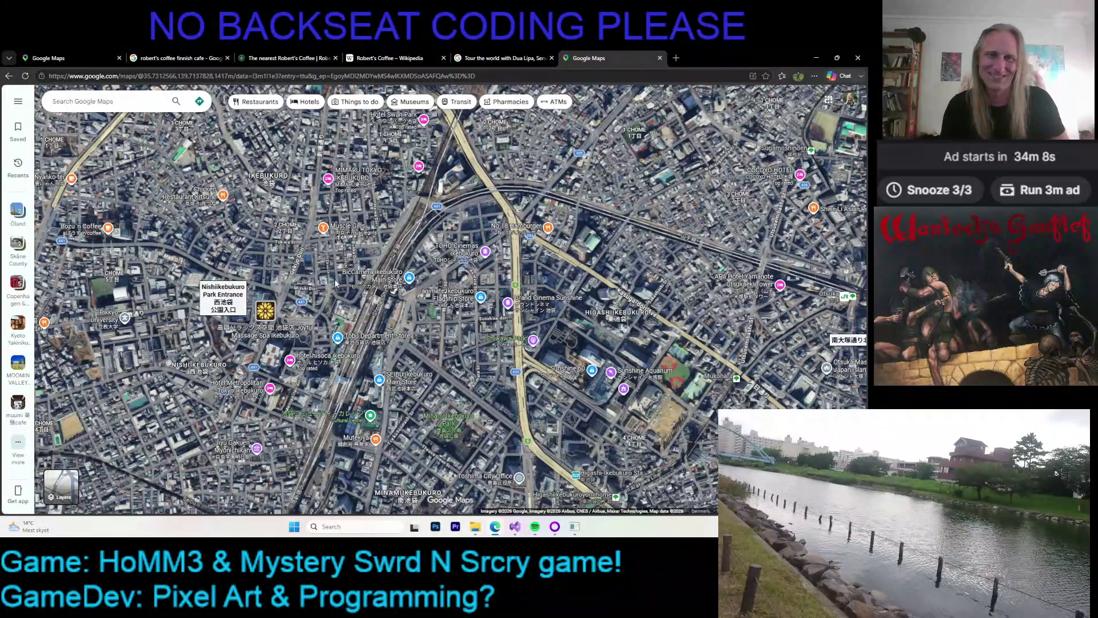
- Pan south past Bunkyo toward central Tokyo, then minimize the browser
scroll(428, 296, "down", 5)
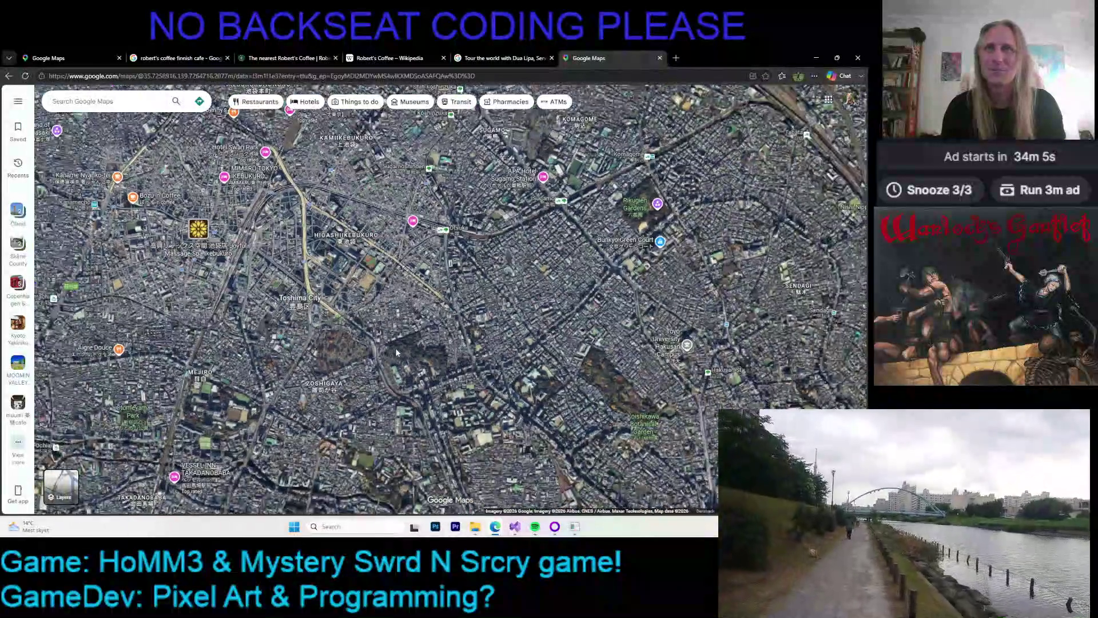
left_click_drag(396, 347, 387, 320)
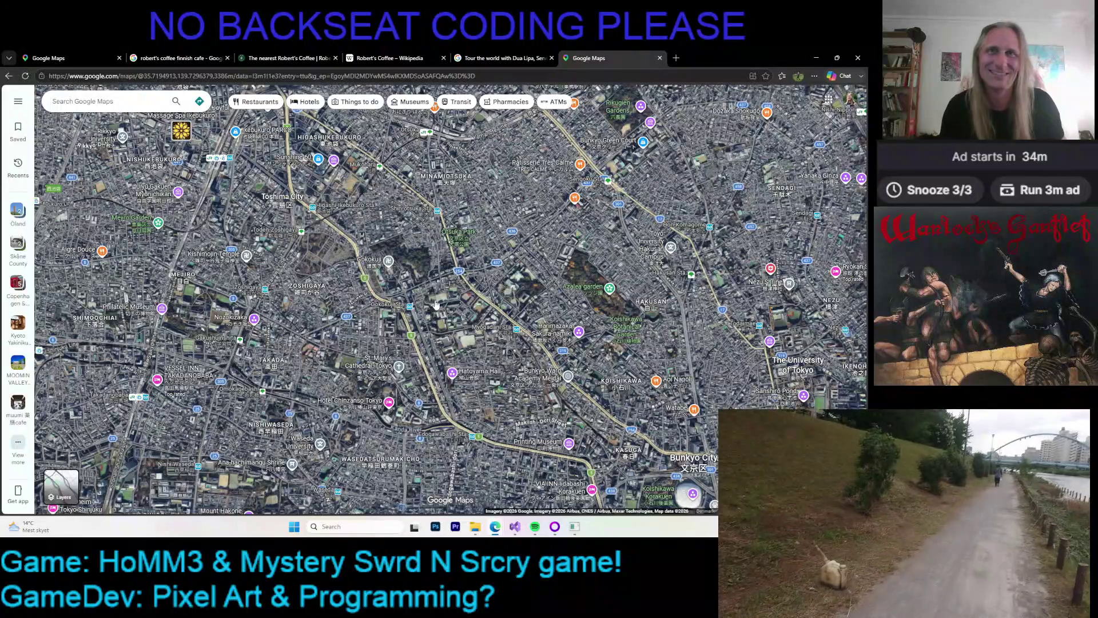
left_click_drag(497, 340, 452, 323)
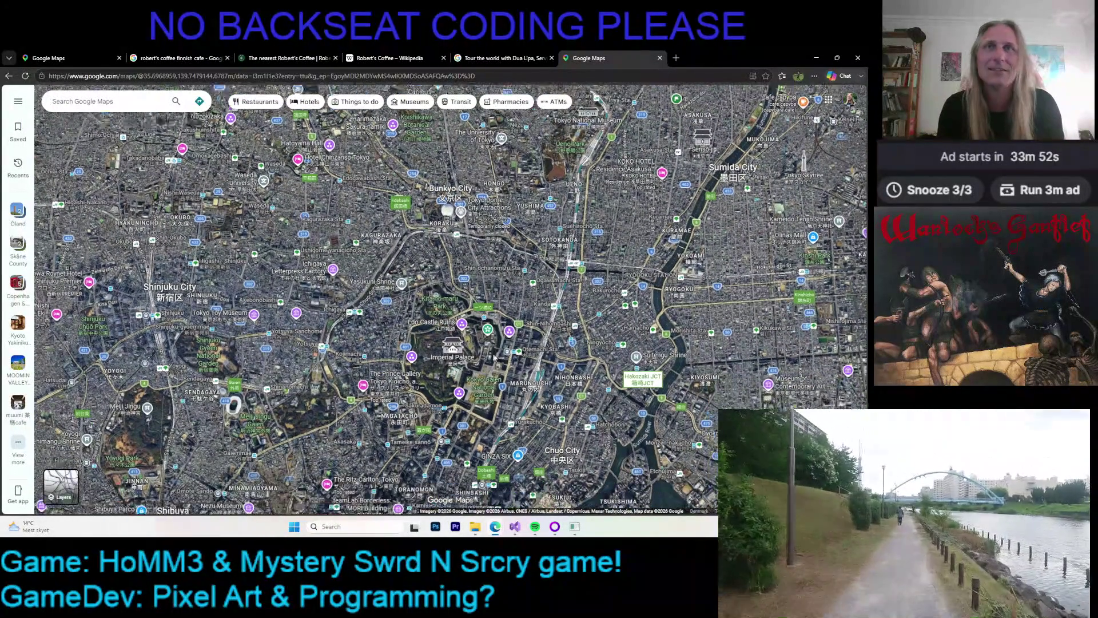
scroll(504, 375, "down", 3)
scroll(491, 380, "up", 2)
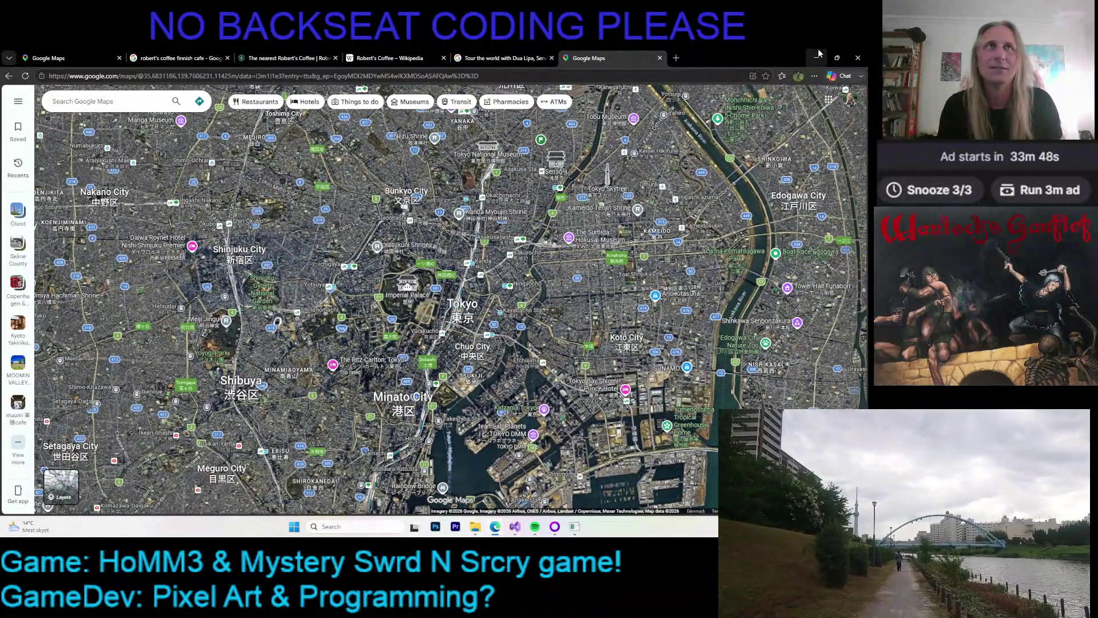
left_click(818, 54)
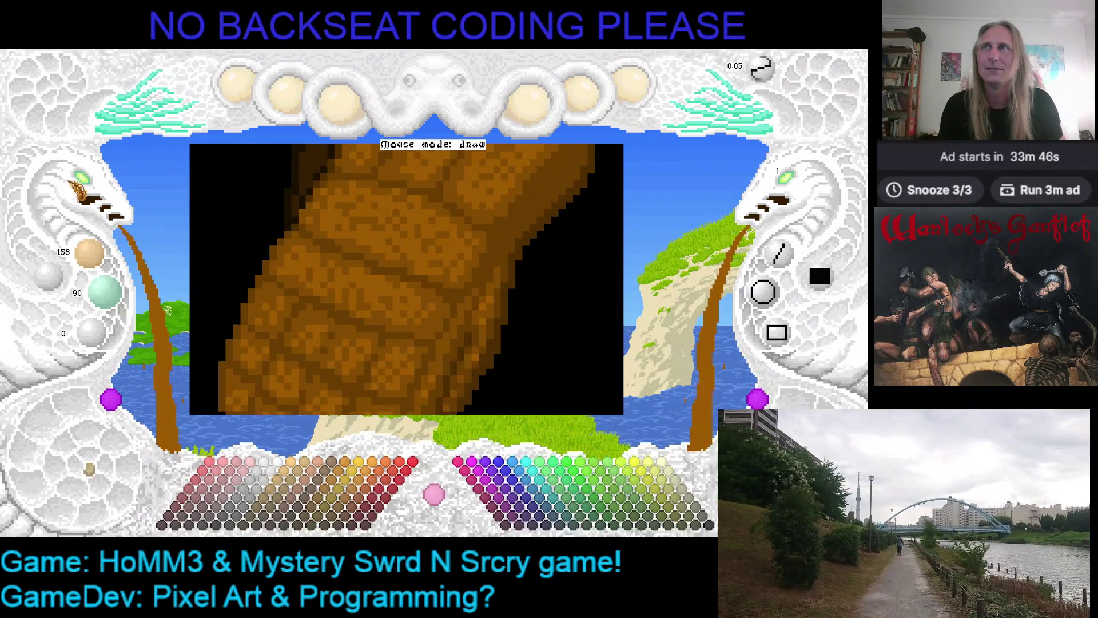
- Zoom the canvas out to show the whole fist and save the drawing
left_click(87, 188)
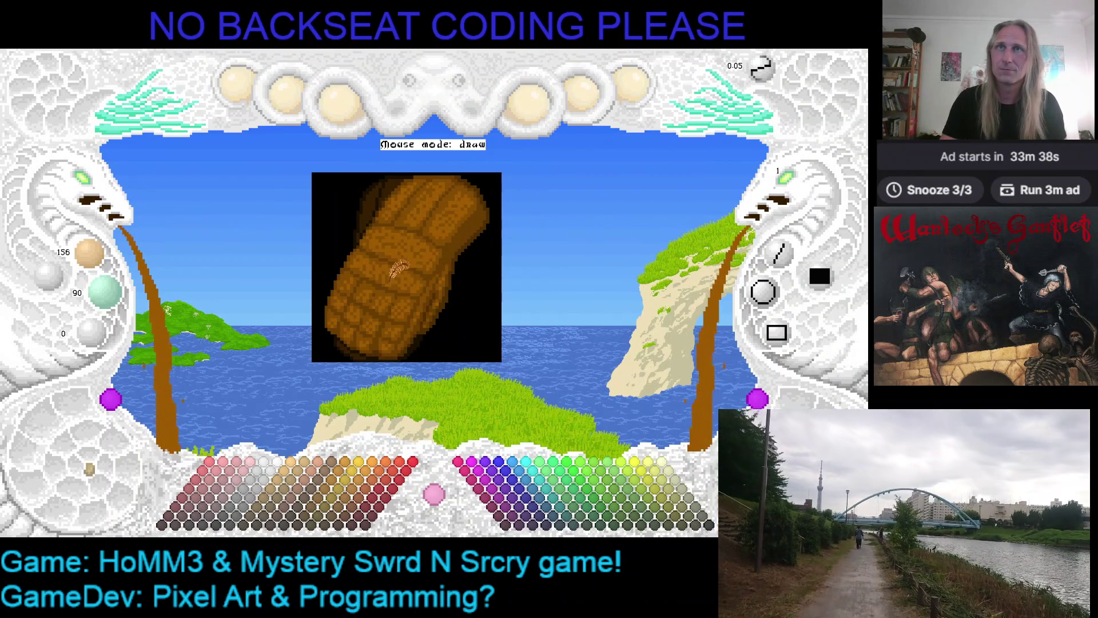
scroll(403, 252, "up", 3)
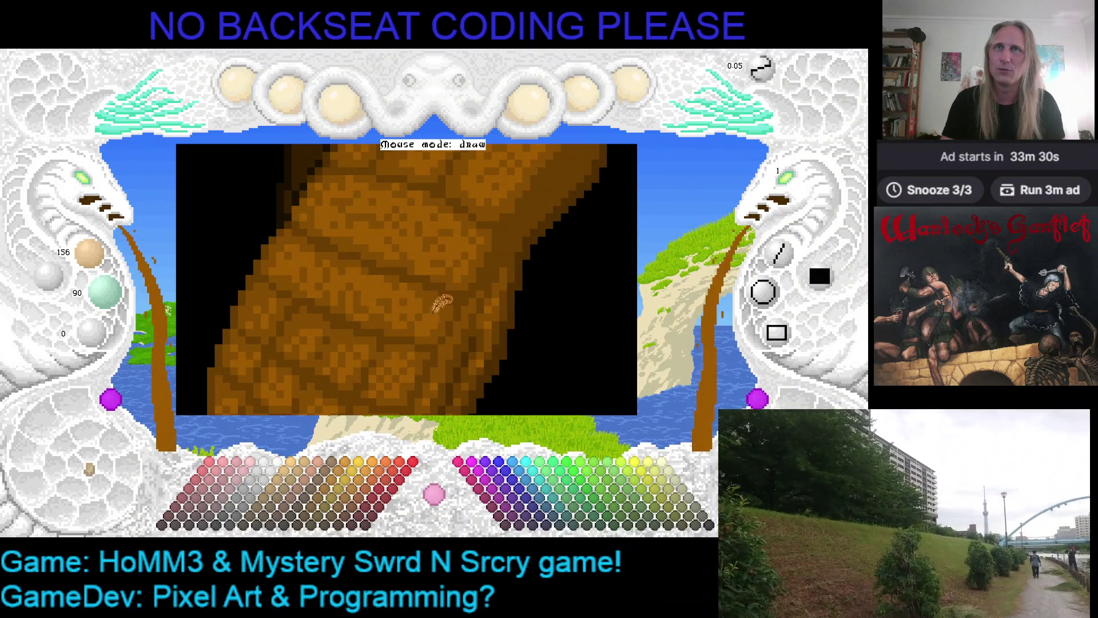
scroll(480, 292, "up", 1)
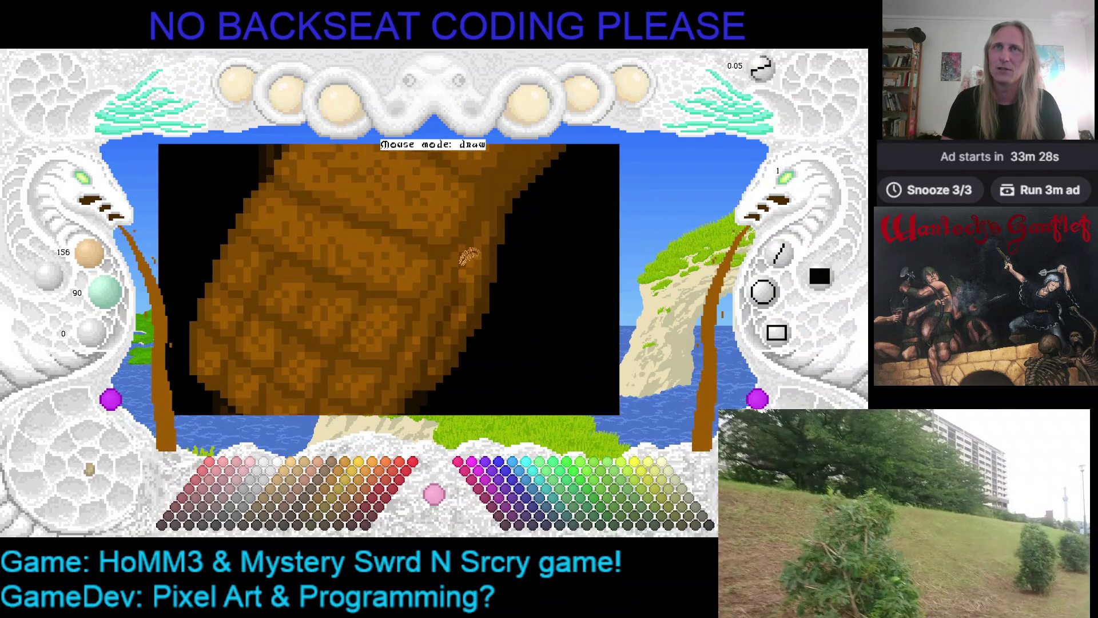
scroll(492, 283, "down", 1)
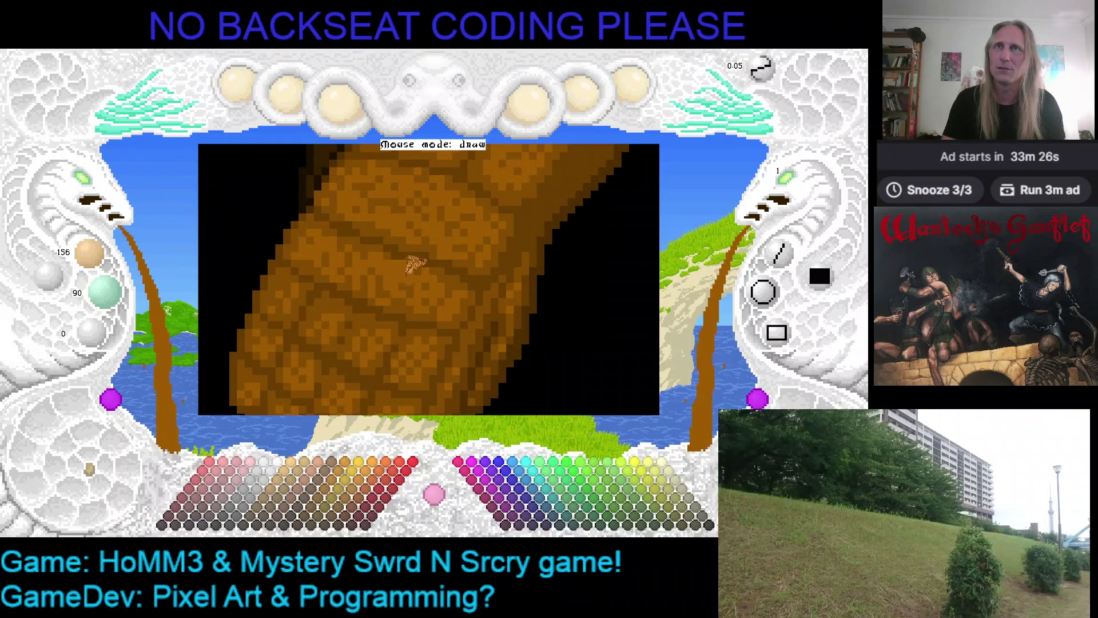
scroll(269, 200, "down", 1)
key("ctrl+s")
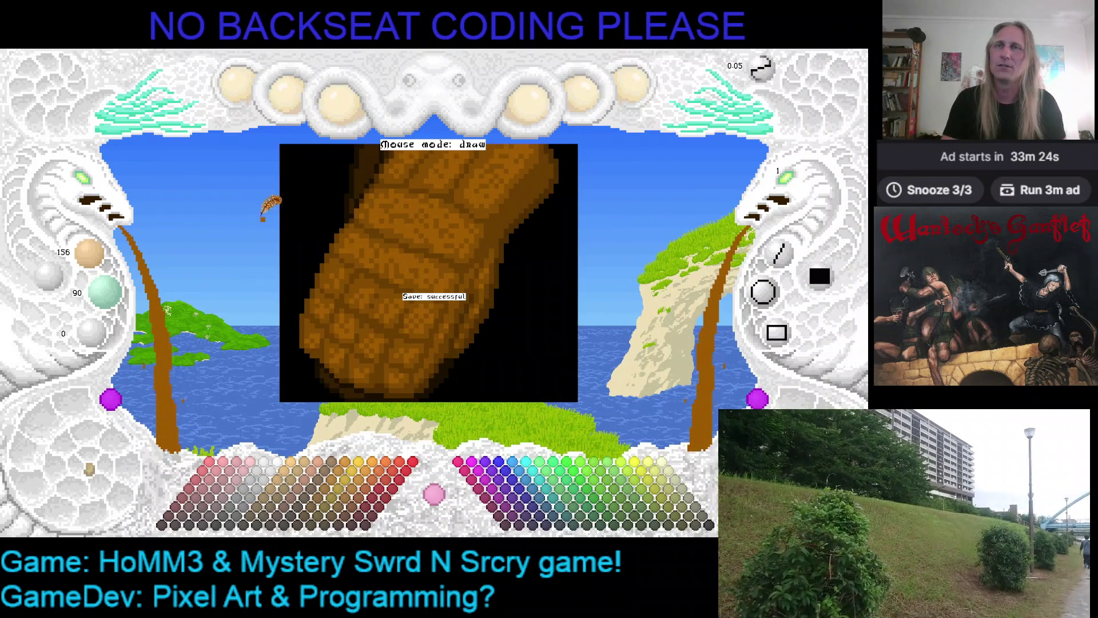
- Move the fist canvas left and sample its lighter and darker browns, ending on 130, 75, 0
scroll(270, 205, "down", 1)
scroll(368, 223, "down", 1)
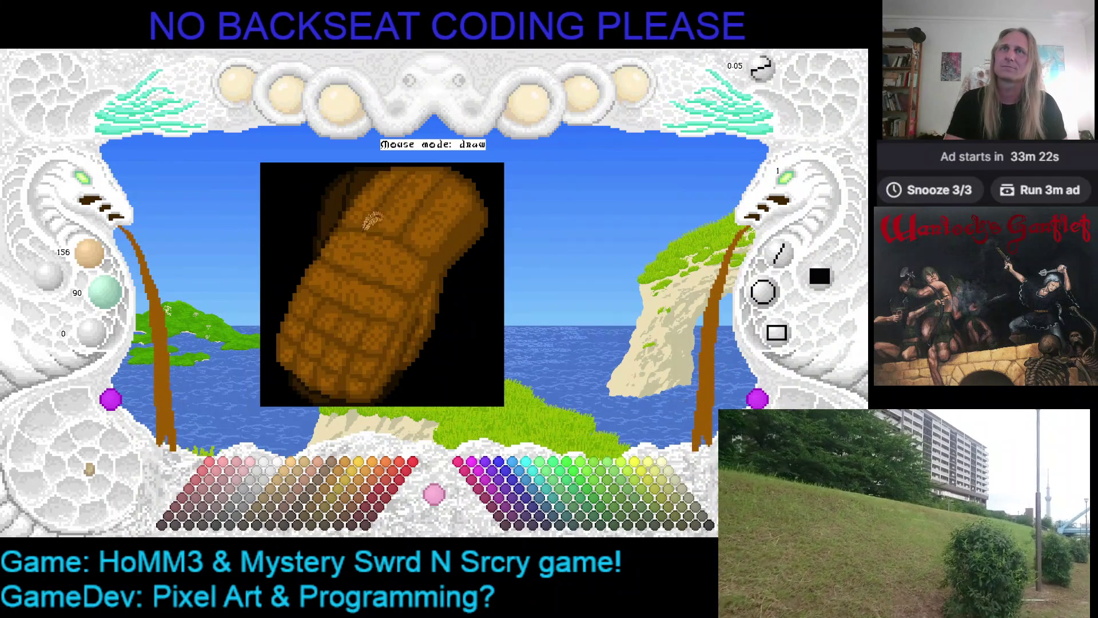
left_click_drag(405, 215, 287, 210)
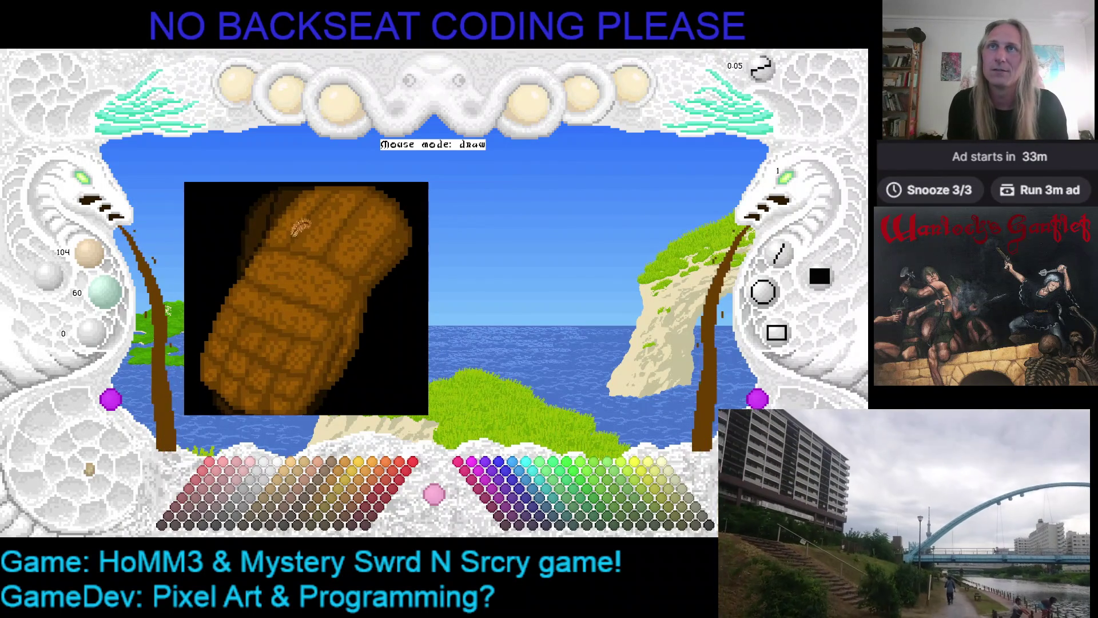
scroll(90, 194, "up", 2)
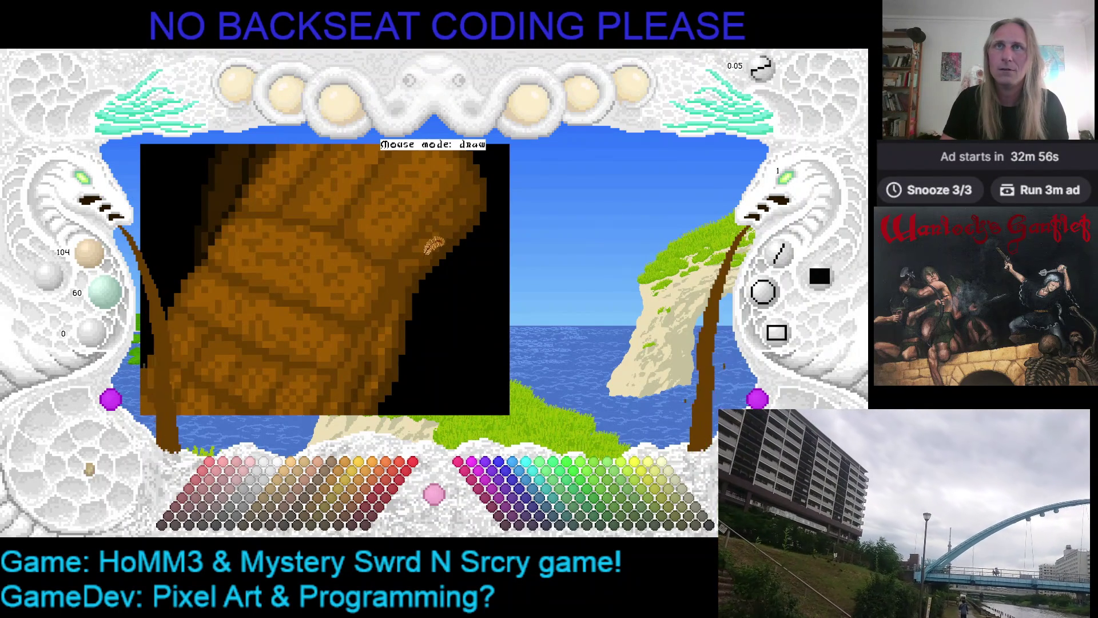
right_click(422, 240)
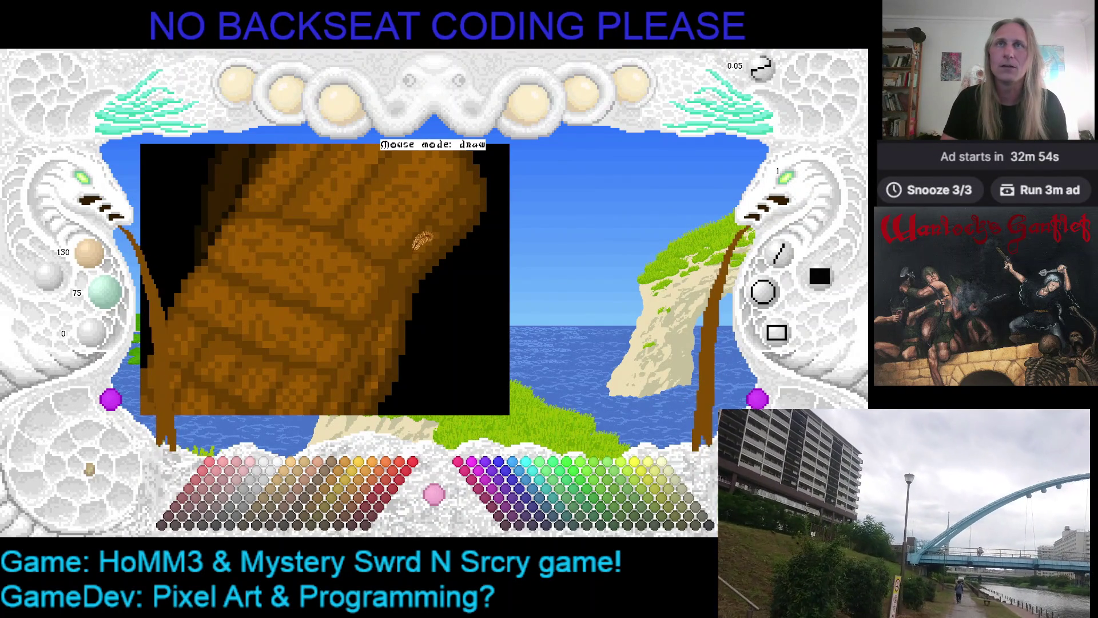
scroll(457, 219, "down", 1)
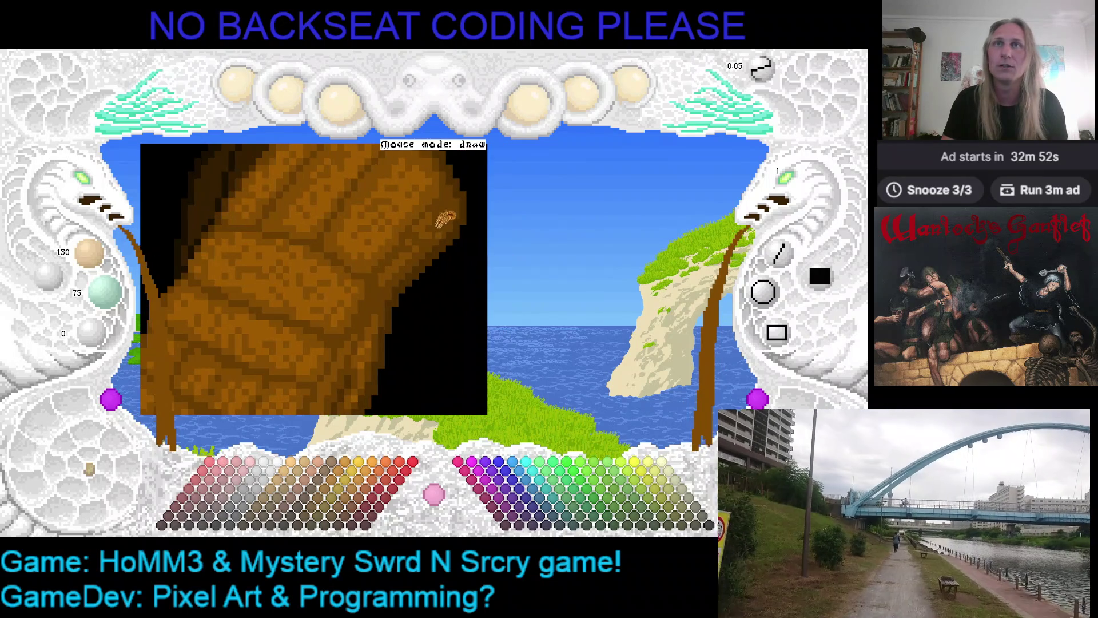
right_click(439, 202)
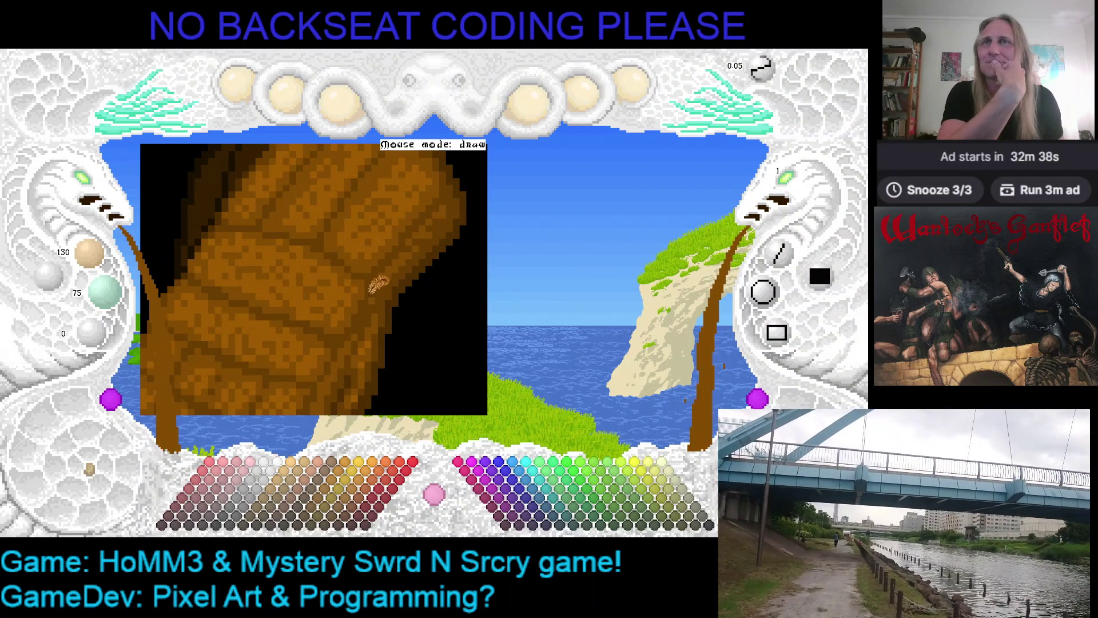
key("Left")
key("Up")
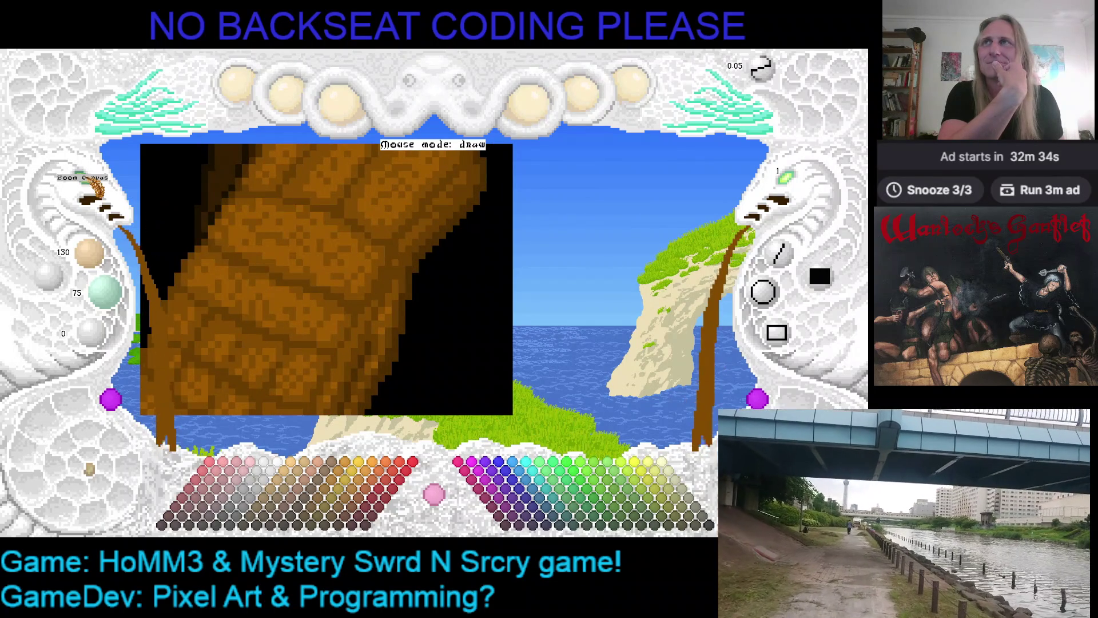
scroll(91, 191, "down", 2)
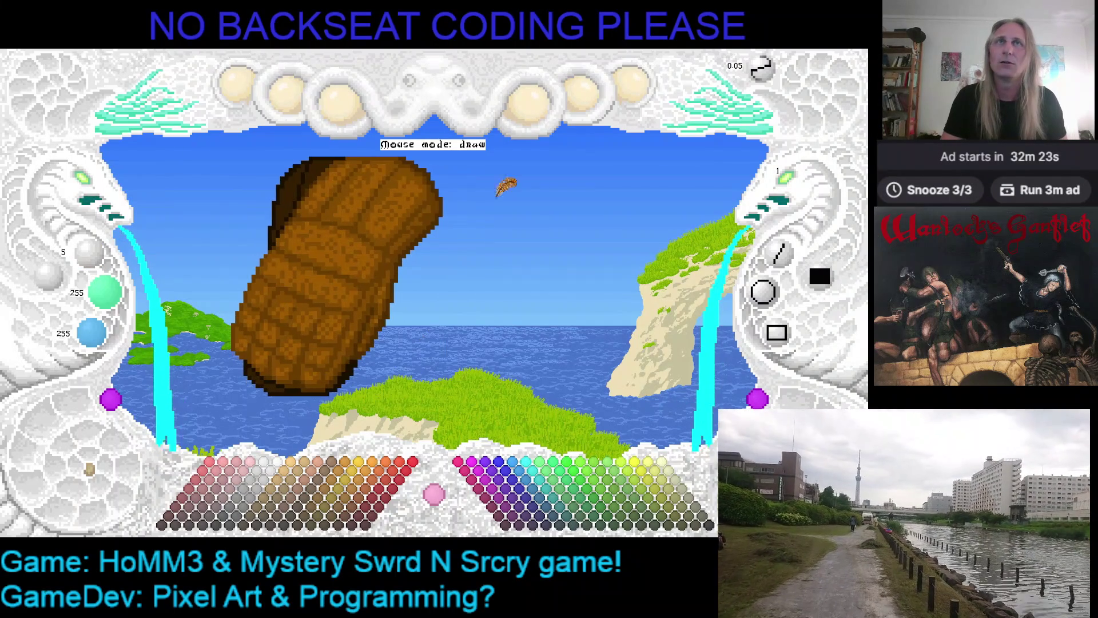
- Save the gauntlet drawing from the file-options menu and switch away from the editor
left_click(633, 81)
left_click(626, 300)
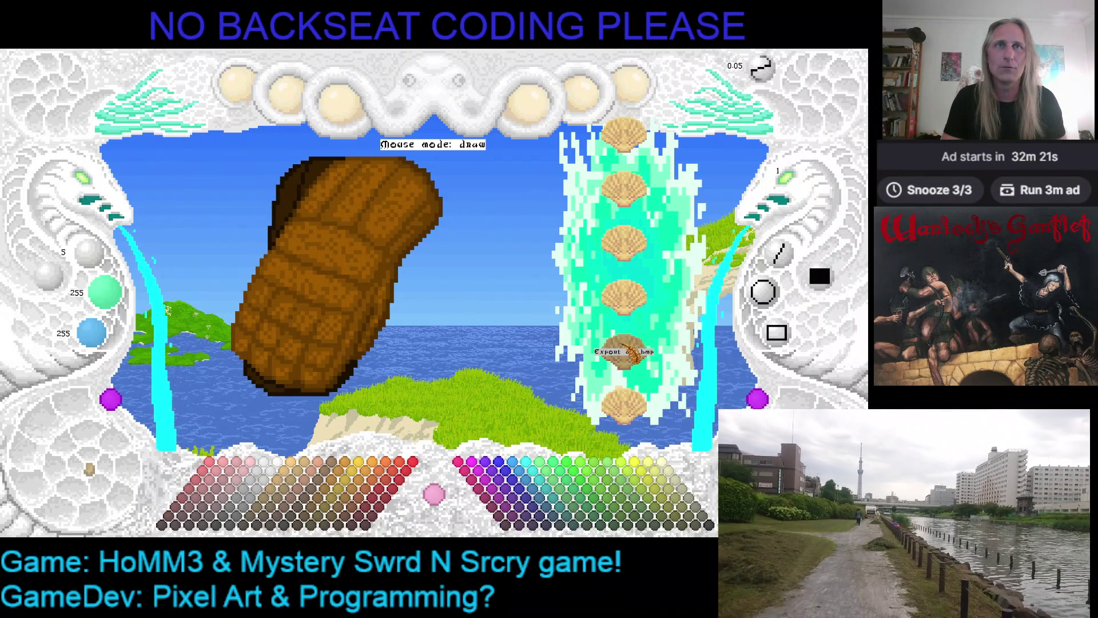
left_click(633, 85)
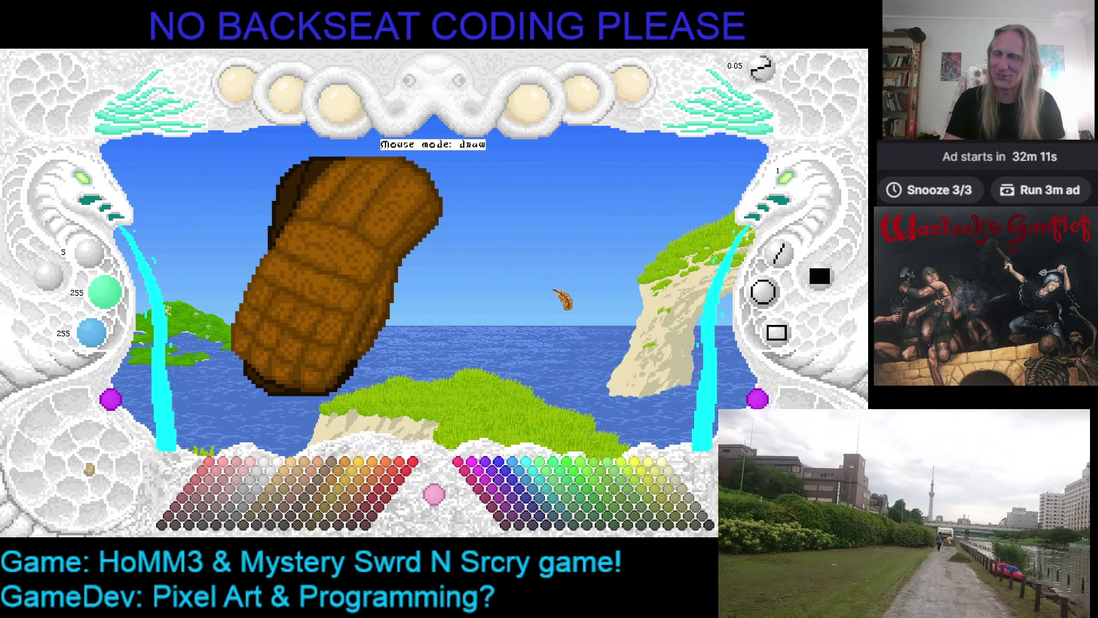
key("alt+Tab")
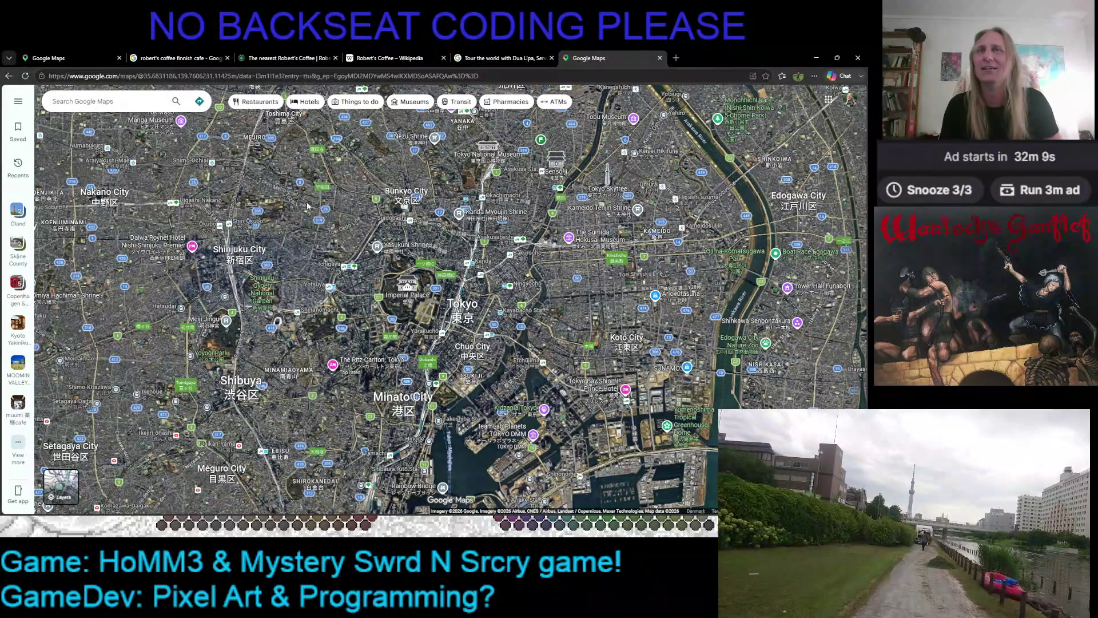
- In Explorer, open projects > LthrGantIcon and select LthrGantIcon.KMF to copy
key("alt+Tab")
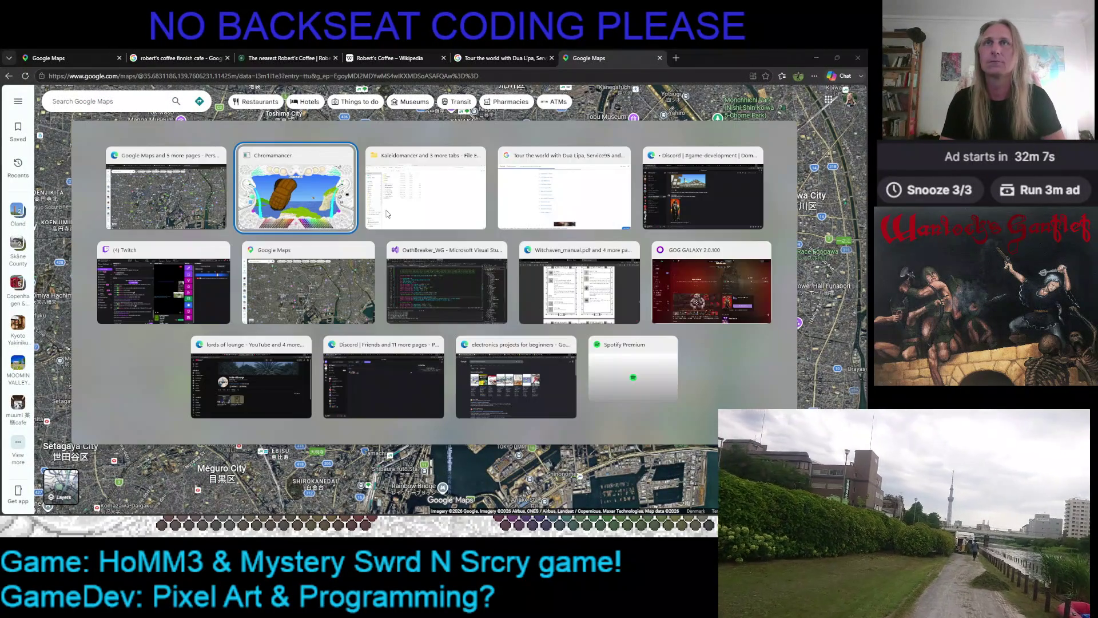
key("alt+Tab")
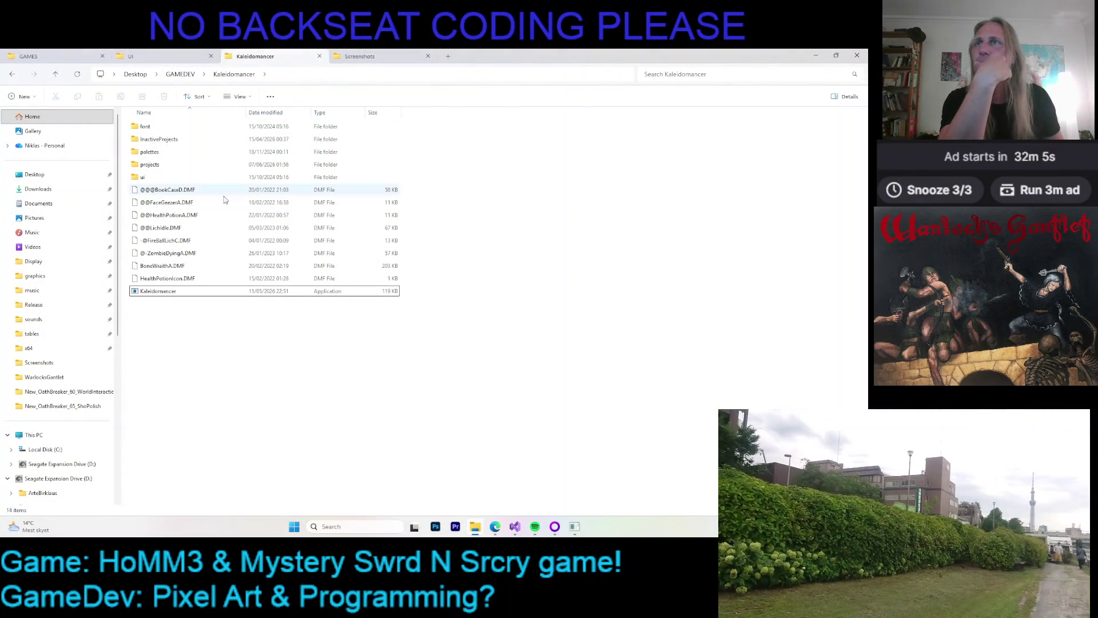
double_click(203, 166)
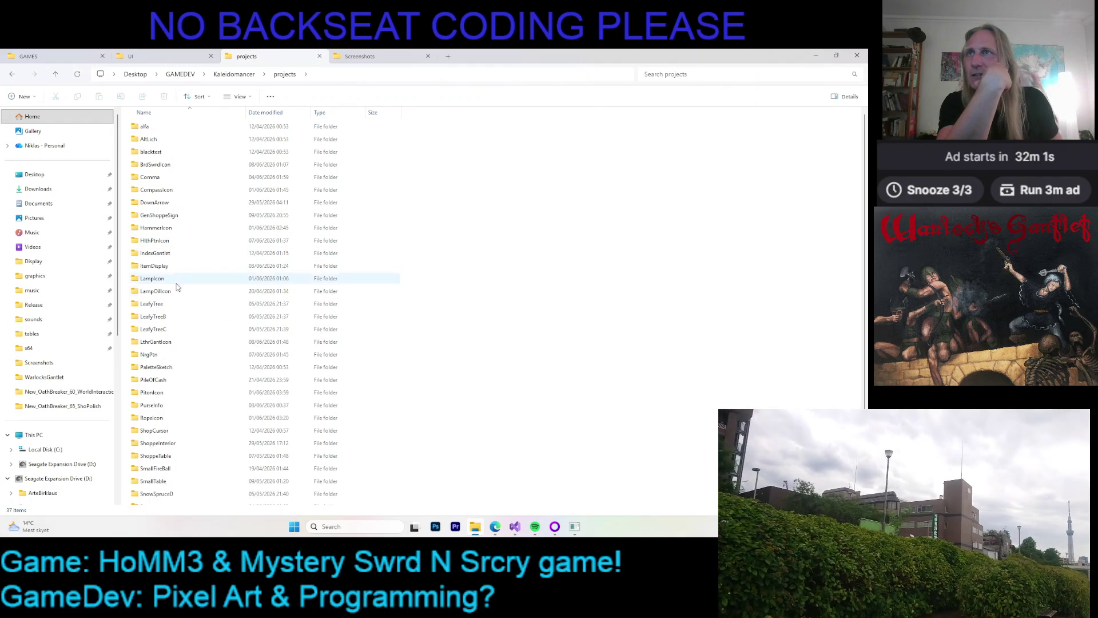
double_click(163, 342)
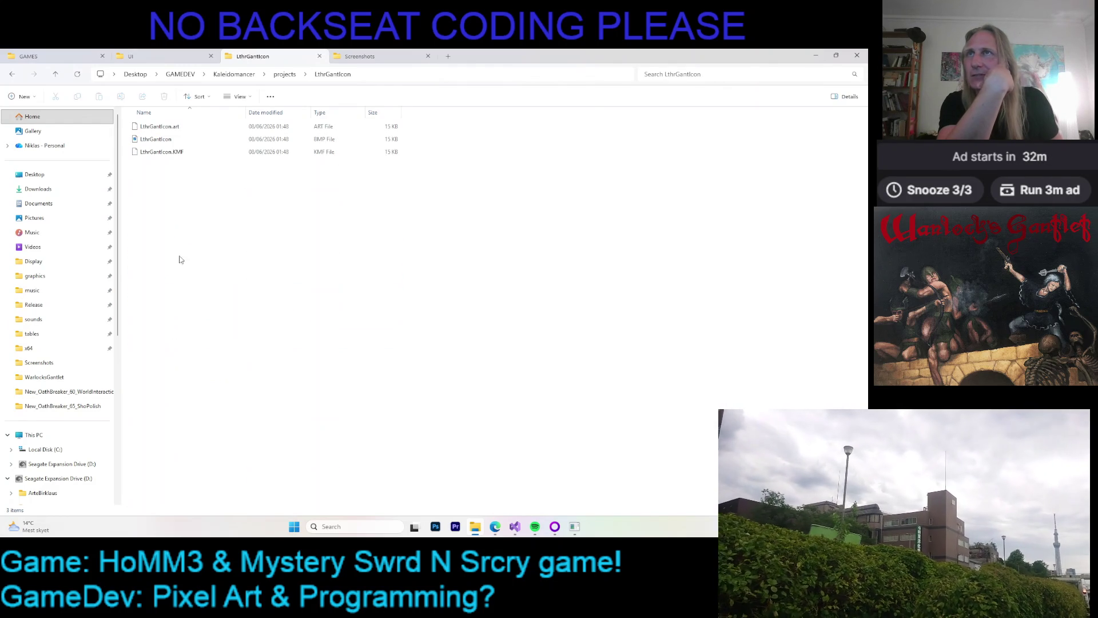
left_click(157, 153)
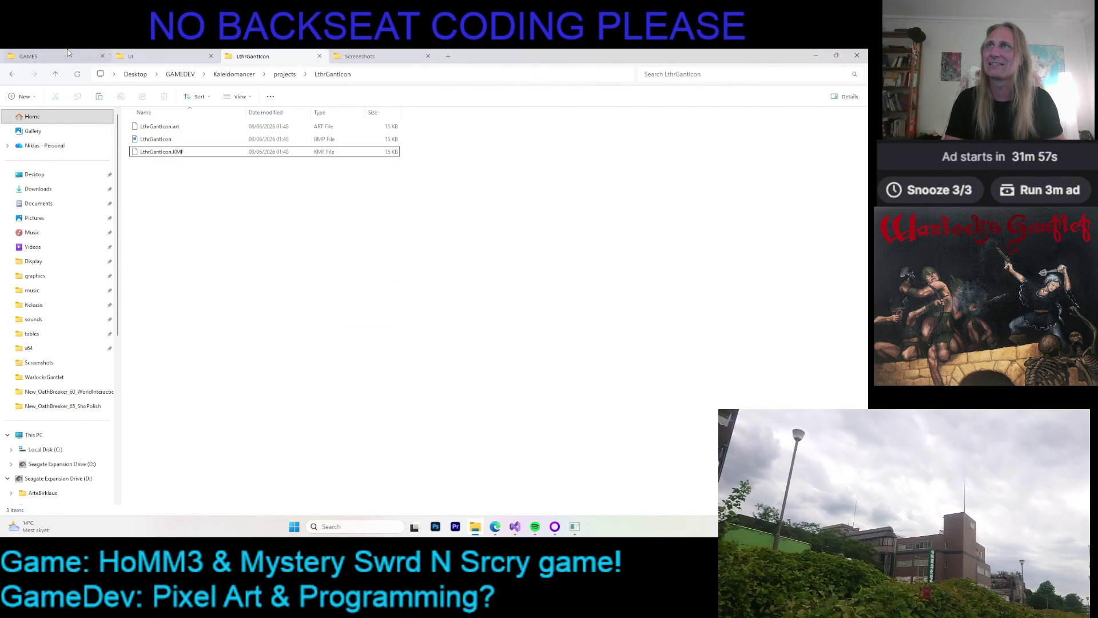
- In the UI graphics tab, open LthrGntlt > S_01 > D_01_FWD_FWD and paste the KMF file
key("ctrl+shift+Tab")
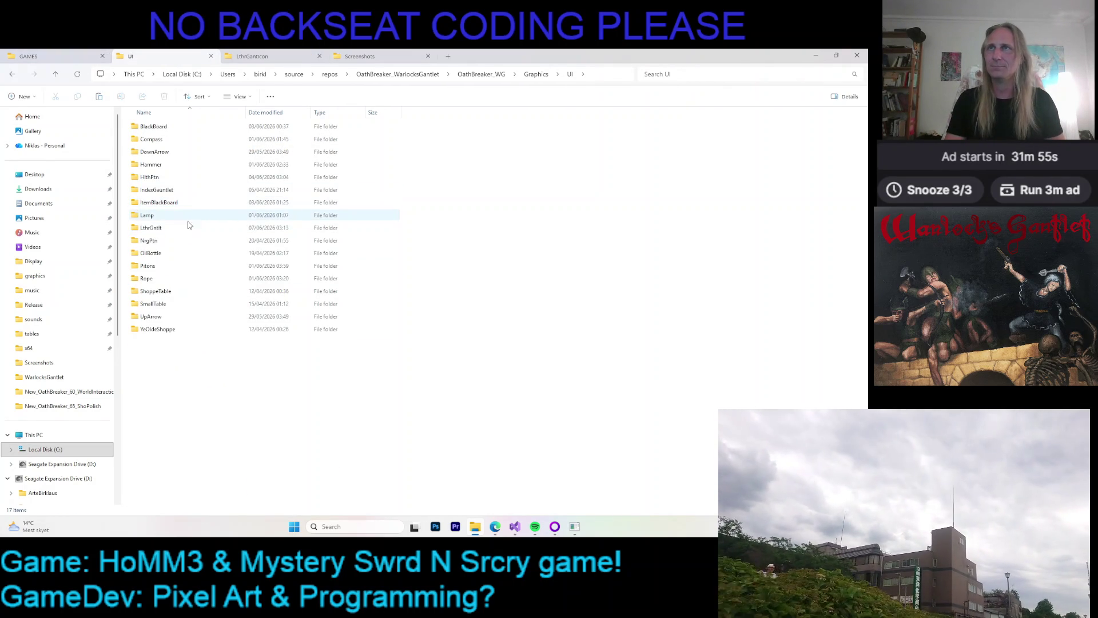
double_click(171, 227)
double_click(150, 127)
double_click(154, 126)
left_click(160, 128)
key("Delete")
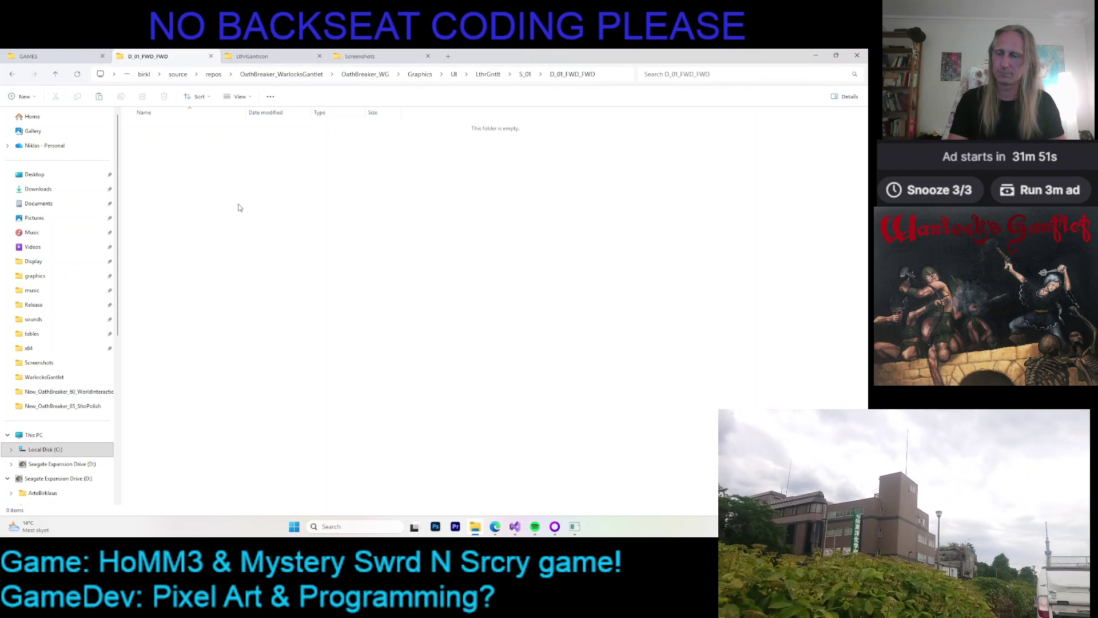
key("ctrl+z")
left_click(575, 527)
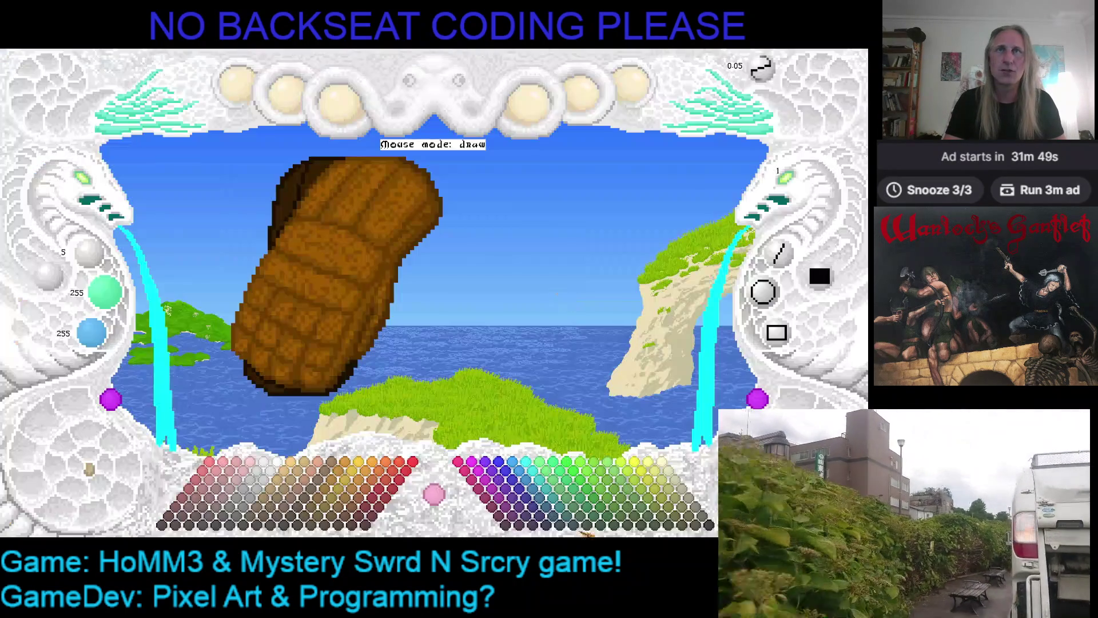
- Load the CompassIcon project from the editor's saved-projects list
left_click(635, 189)
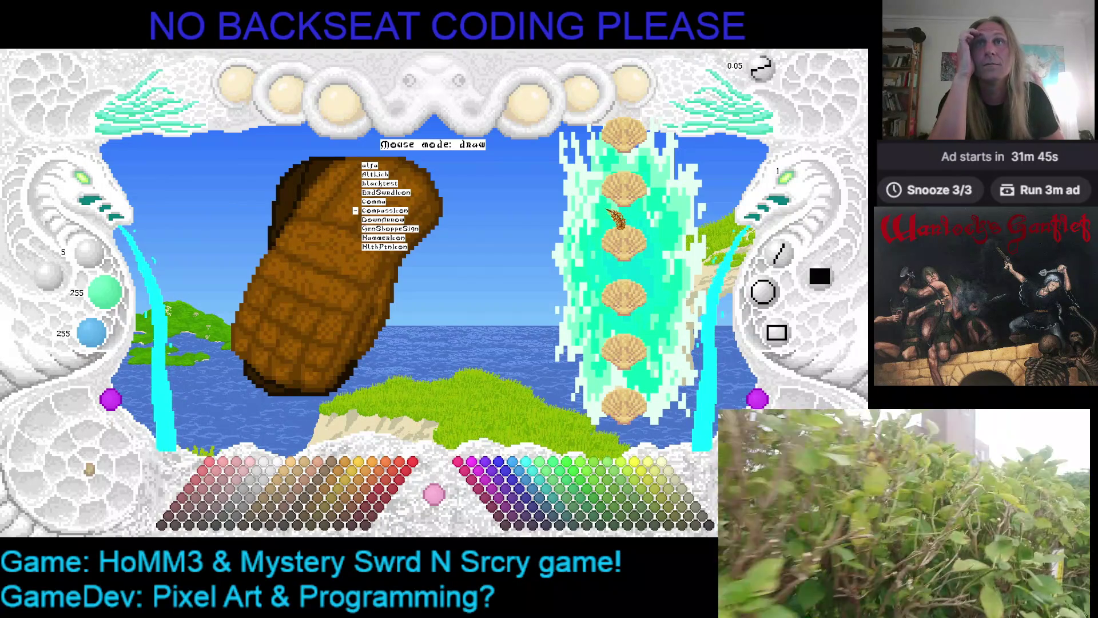
key("Down")
key("Return")
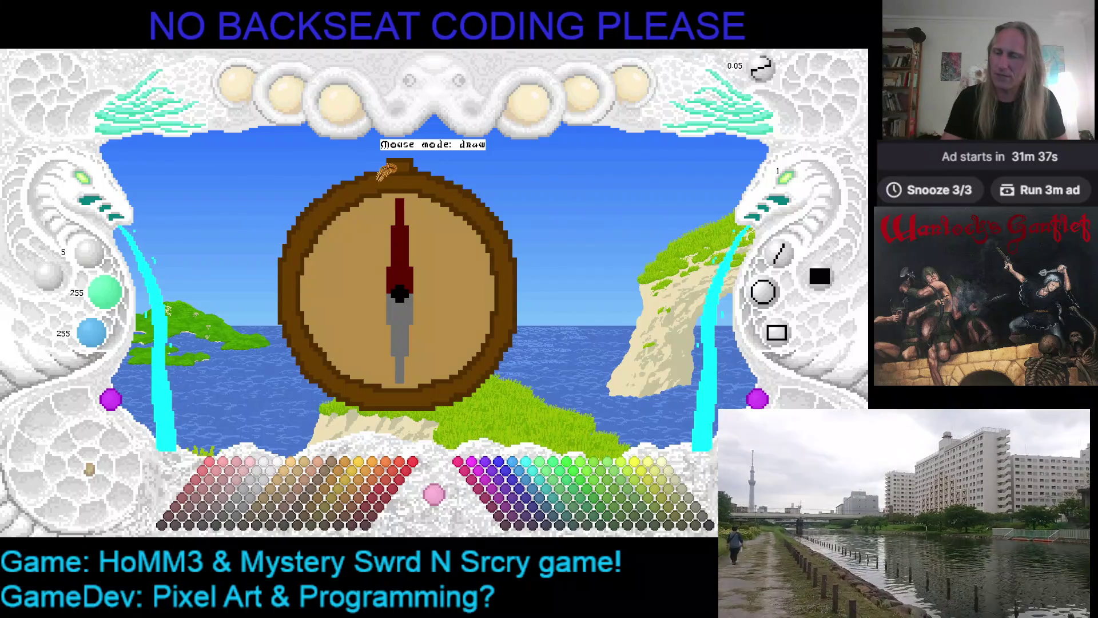
- Set the drawing colour to medium brown 104, 60, 0 and zoom in on the compass's top ring
left_click(379, 179)
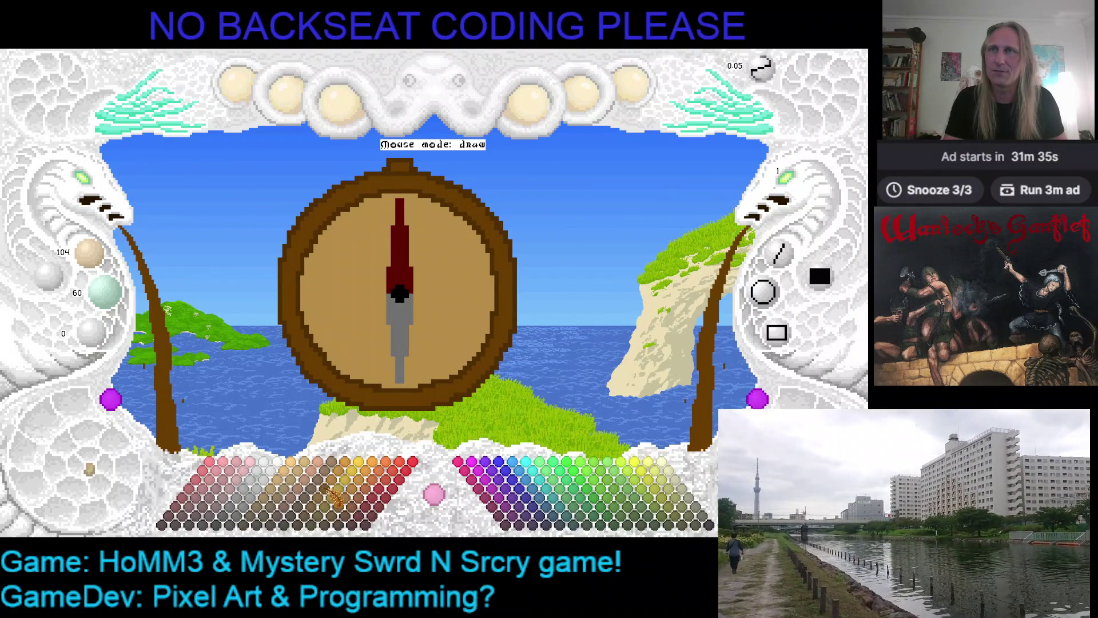
left_click(334, 496)
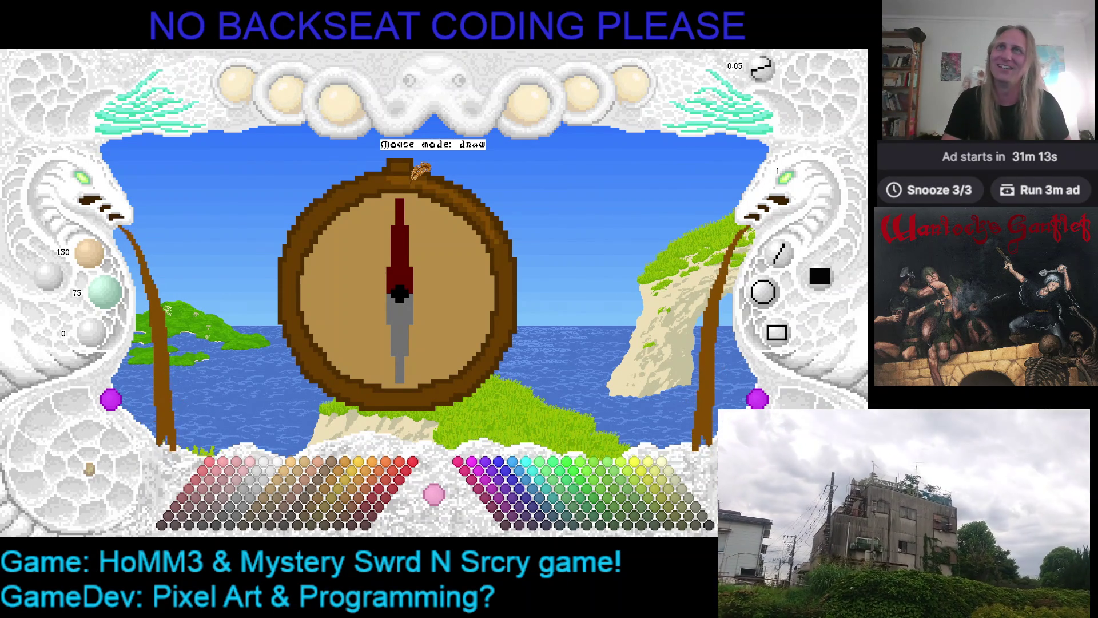
left_click(96, 191)
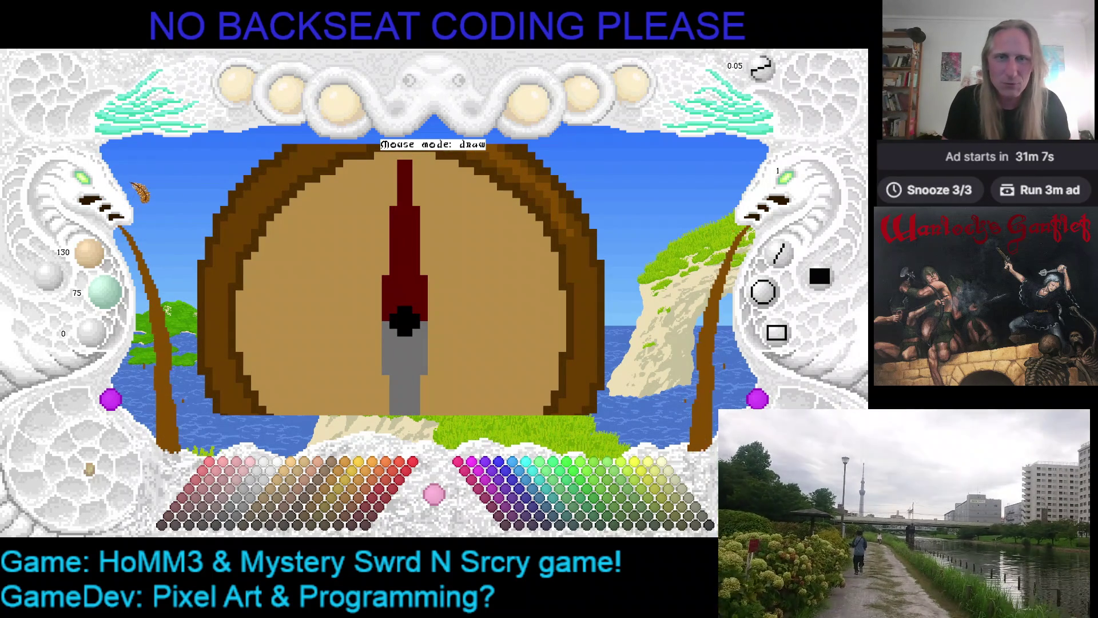
left_click_drag(326, 194, 324, 286)
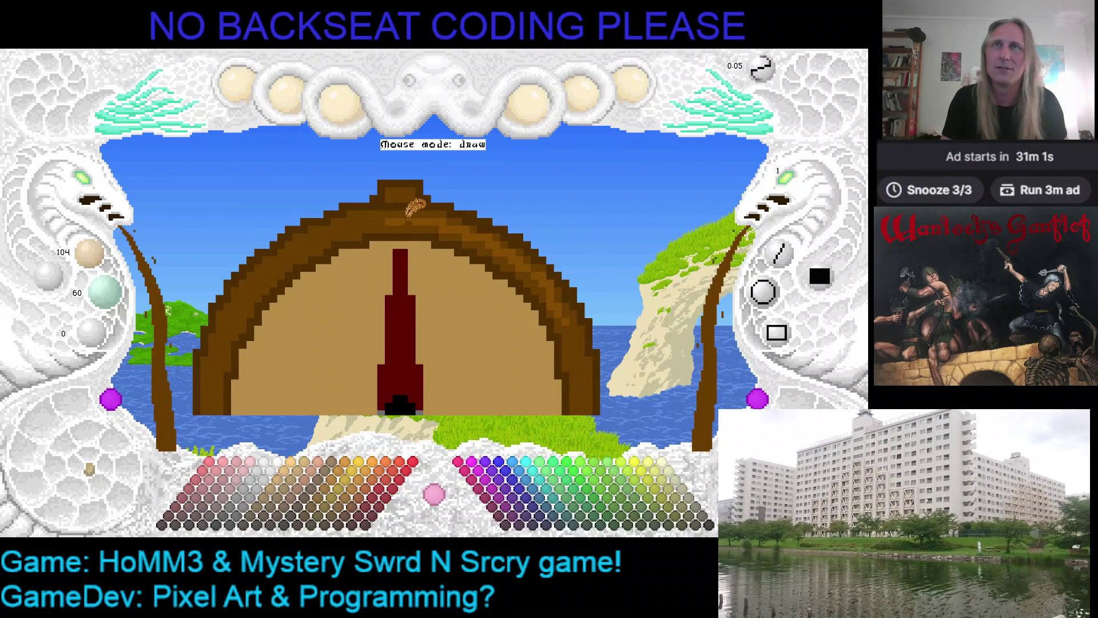
right_click(405, 215)
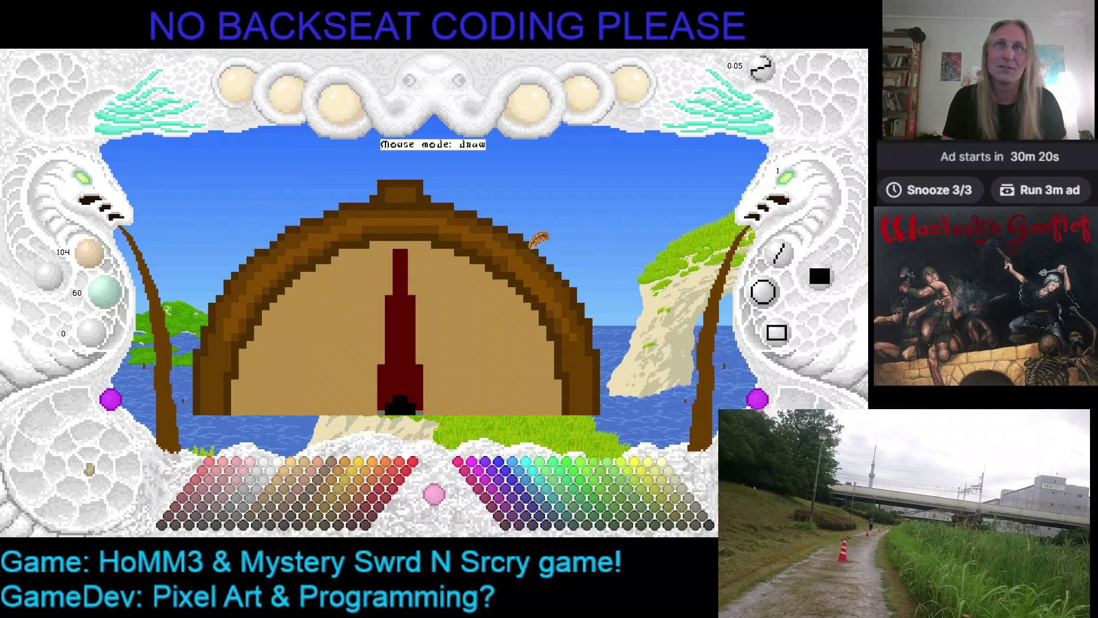
key("Right")
key("Right")
key("Right")
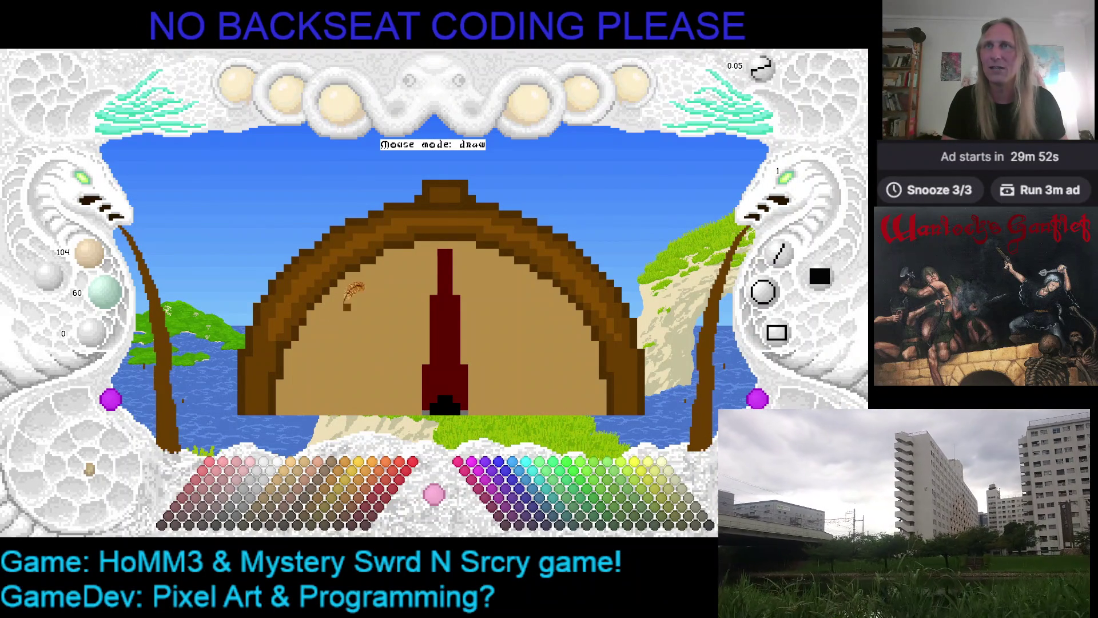
left_click_drag(284, 338, 350, 278)
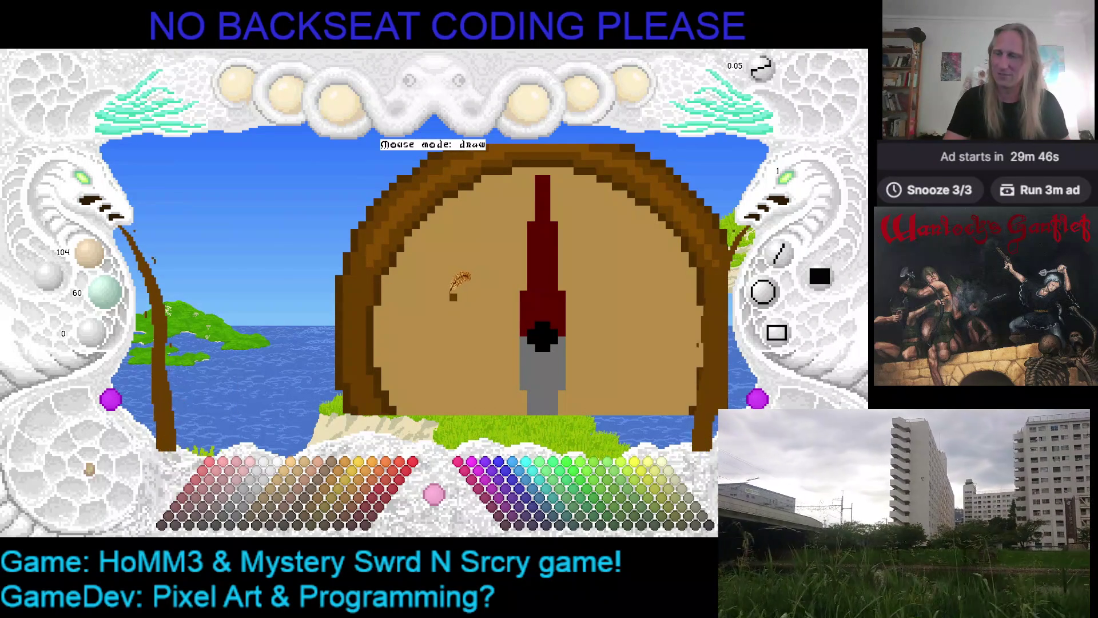
left_click_drag(488, 278, 376, 304)
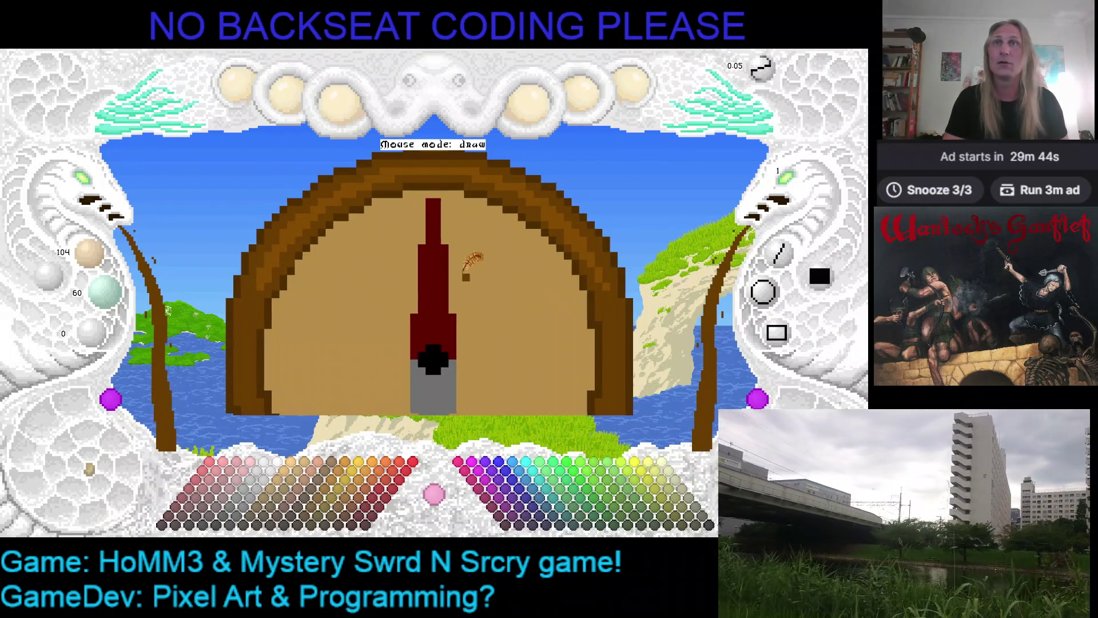
left_click_drag(473, 267, 510, 283)
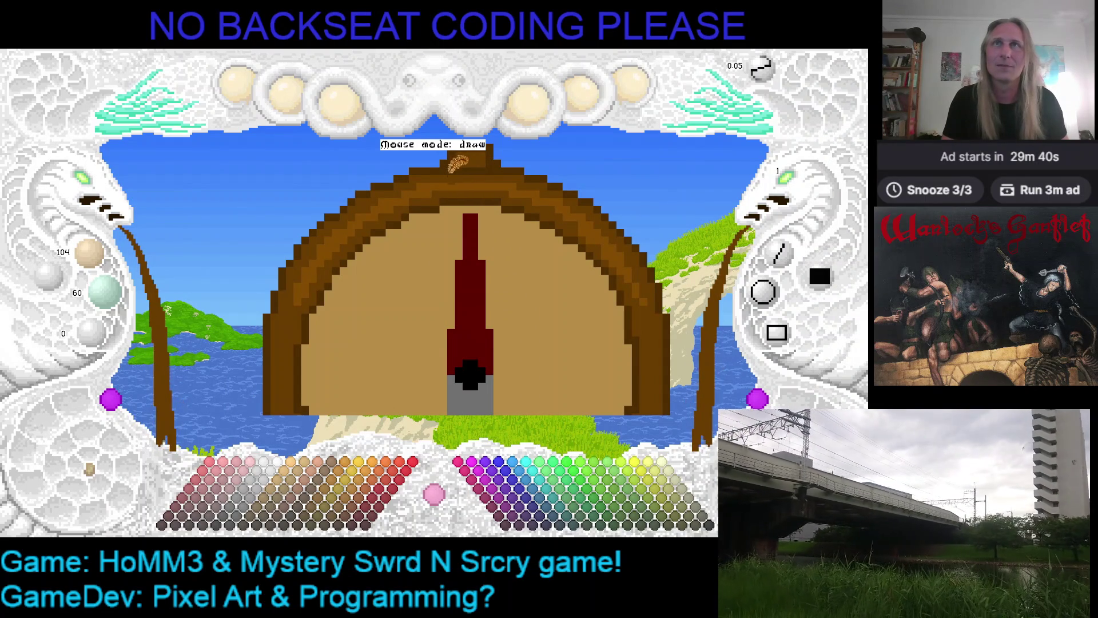
left_click_drag(503, 153, 529, 194)
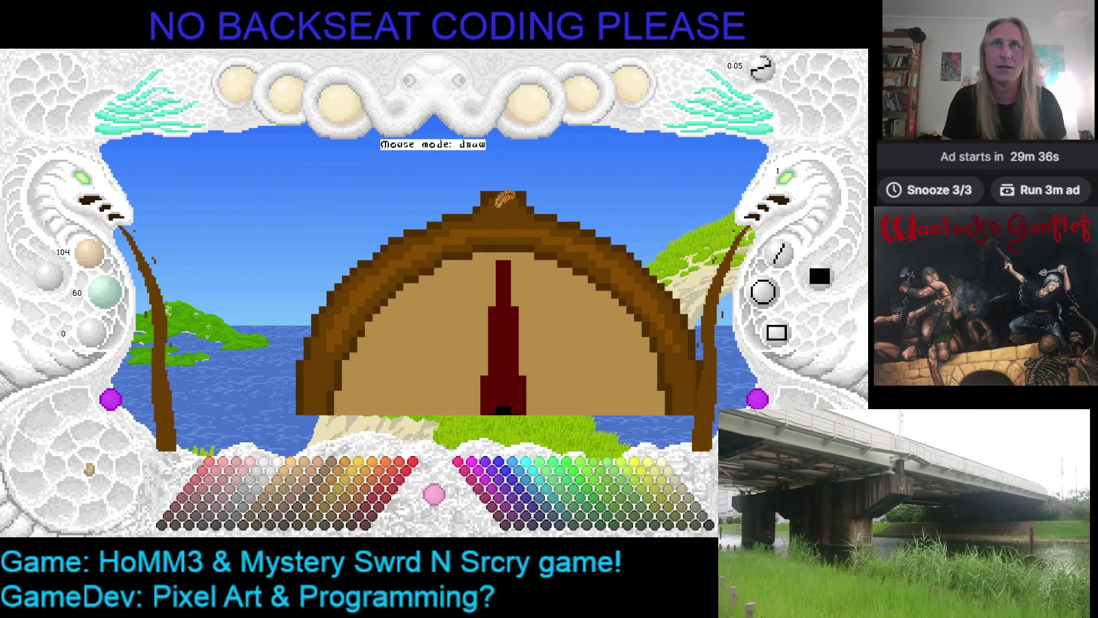
scroll(558, 203, "up", 1)
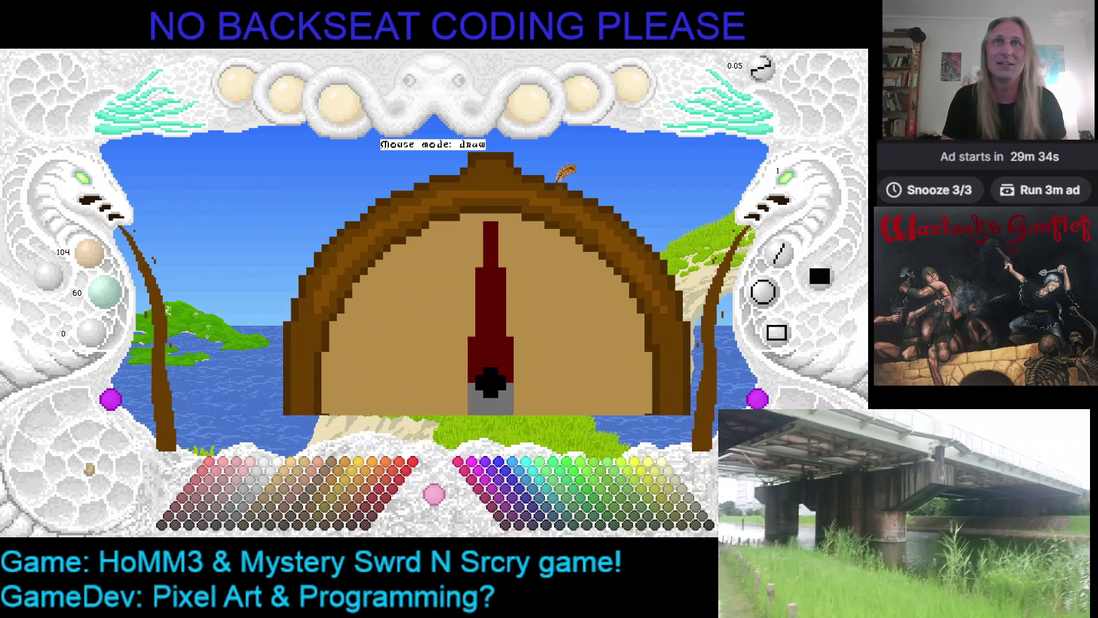
scroll(547, 215, "up", 1)
left_click_drag(543, 218, 538, 255)
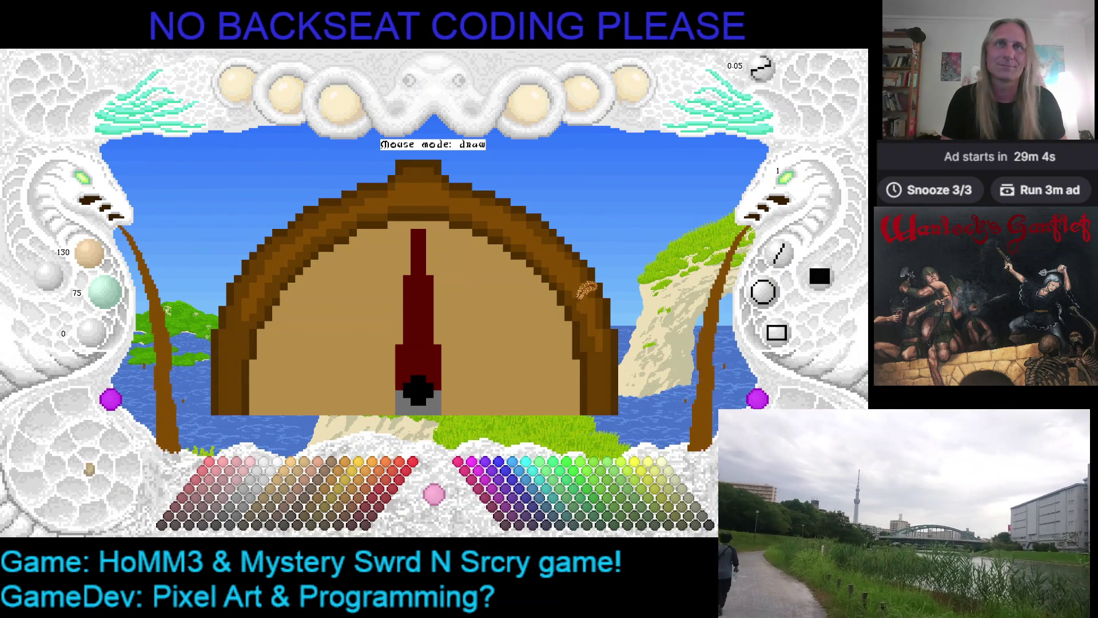
key("Down")
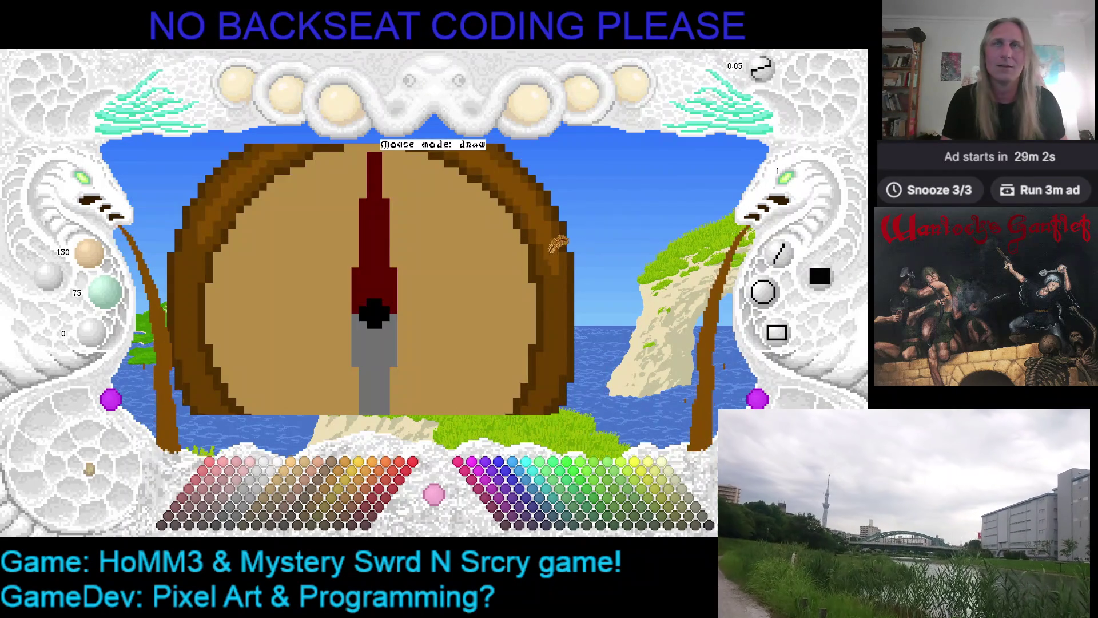
key("Left")
key("Up")
key("Left")
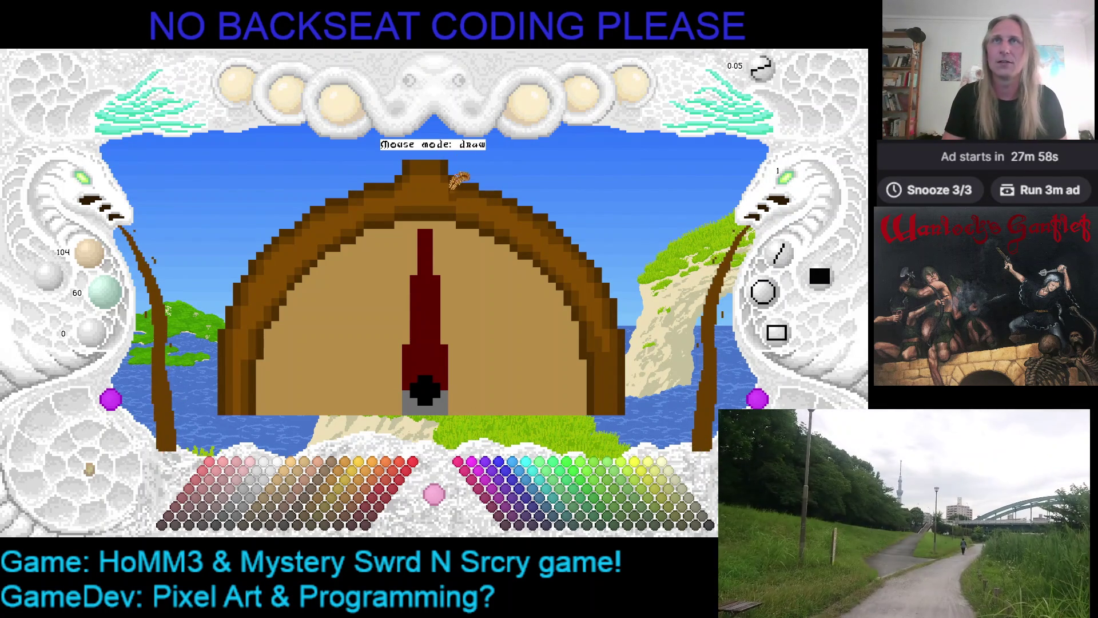
- Zoom in and out over the lower half of the compass drawing
scroll(475, 186, "up", 2)
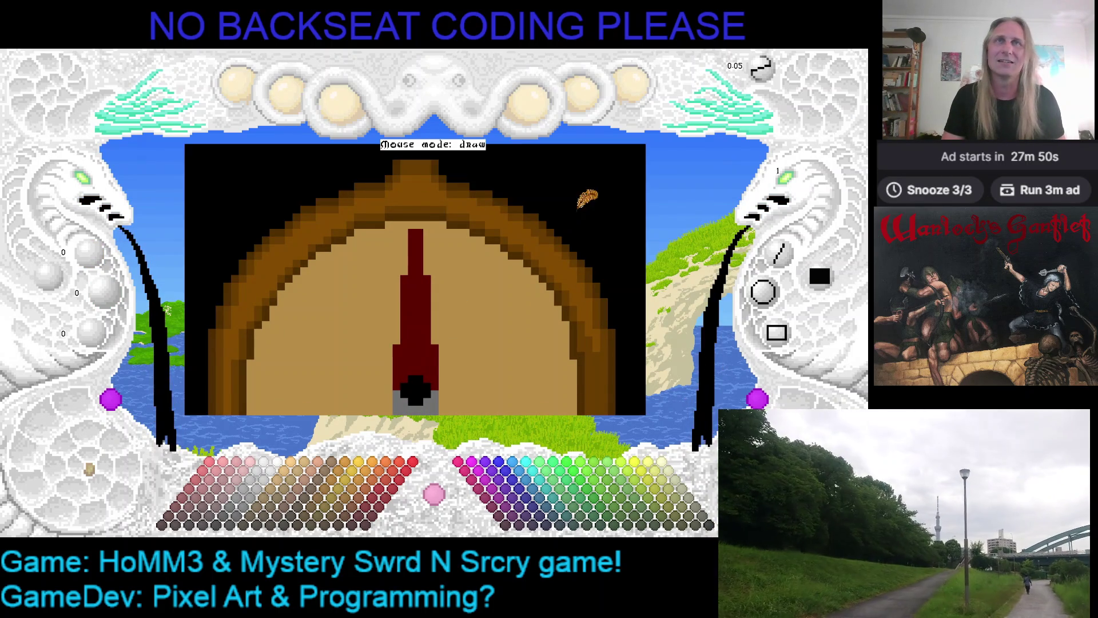
scroll(583, 206, "down", 1)
scroll(584, 208, "down", 1)
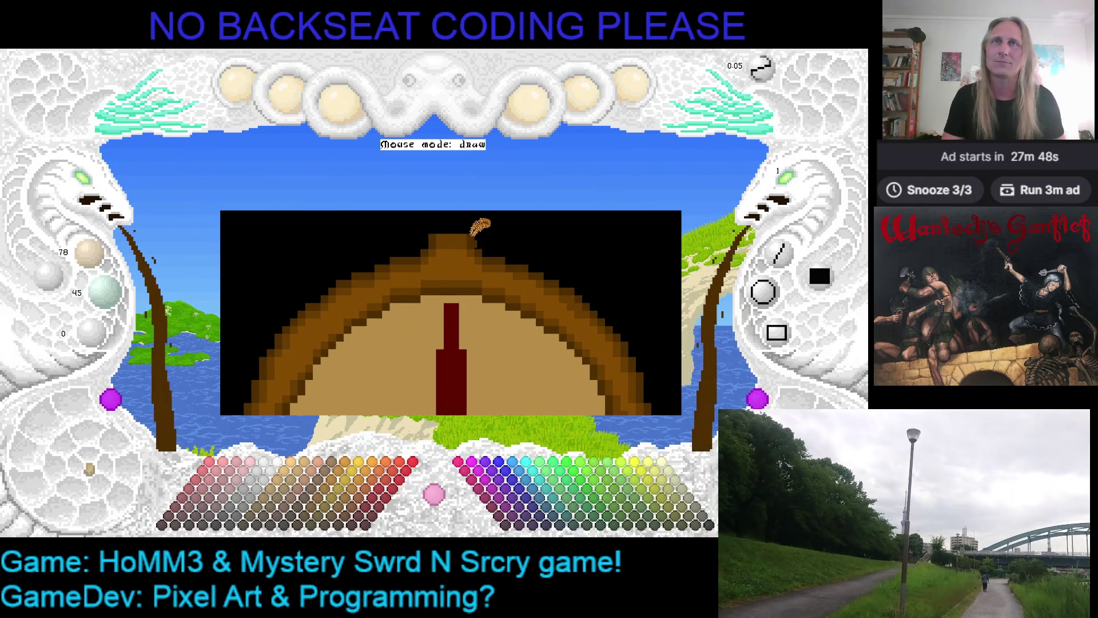
scroll(479, 240, "up", 3)
scroll(476, 286, "down", 3)
scroll(472, 326, "up", 3)
scroll(471, 330, "down", 3)
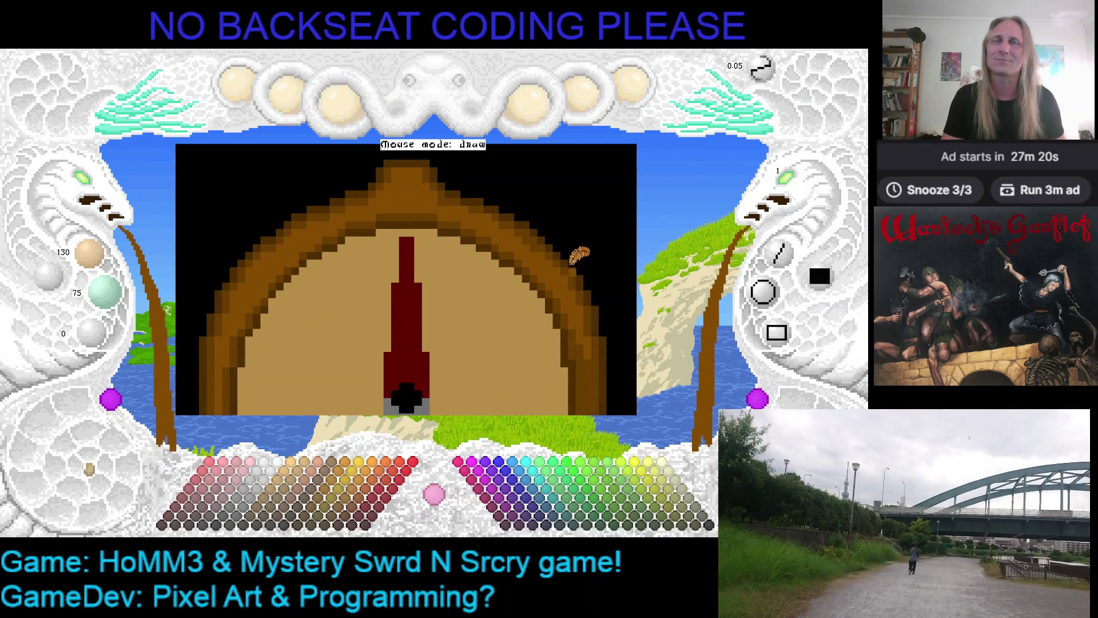
scroll(573, 263, "down", 1)
scroll(573, 266, "down", 1)
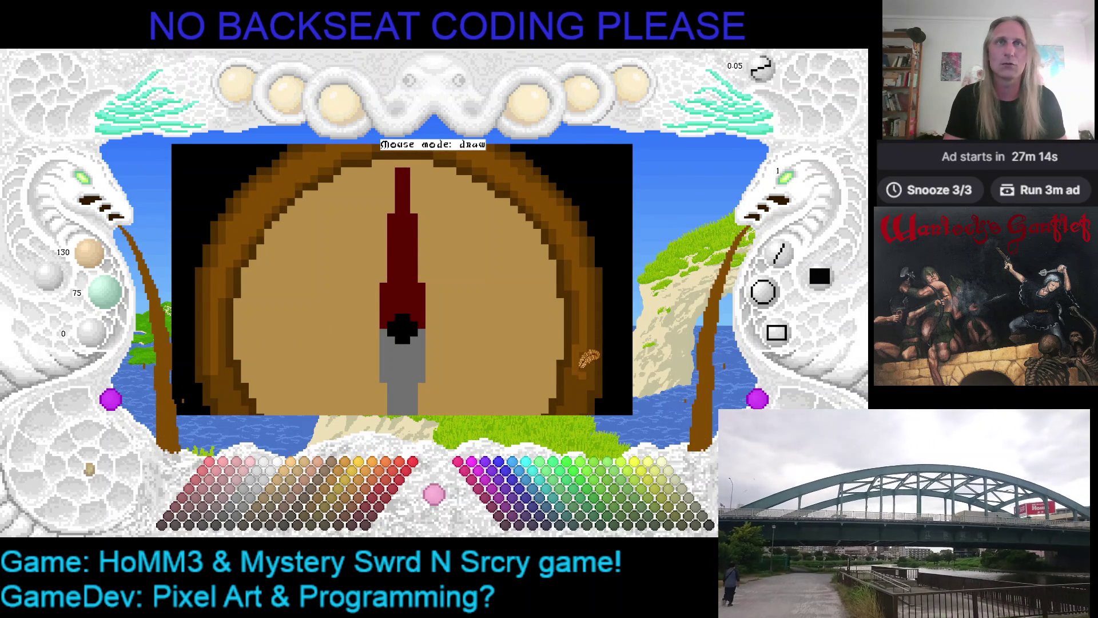
scroll(586, 354, "down", 2)
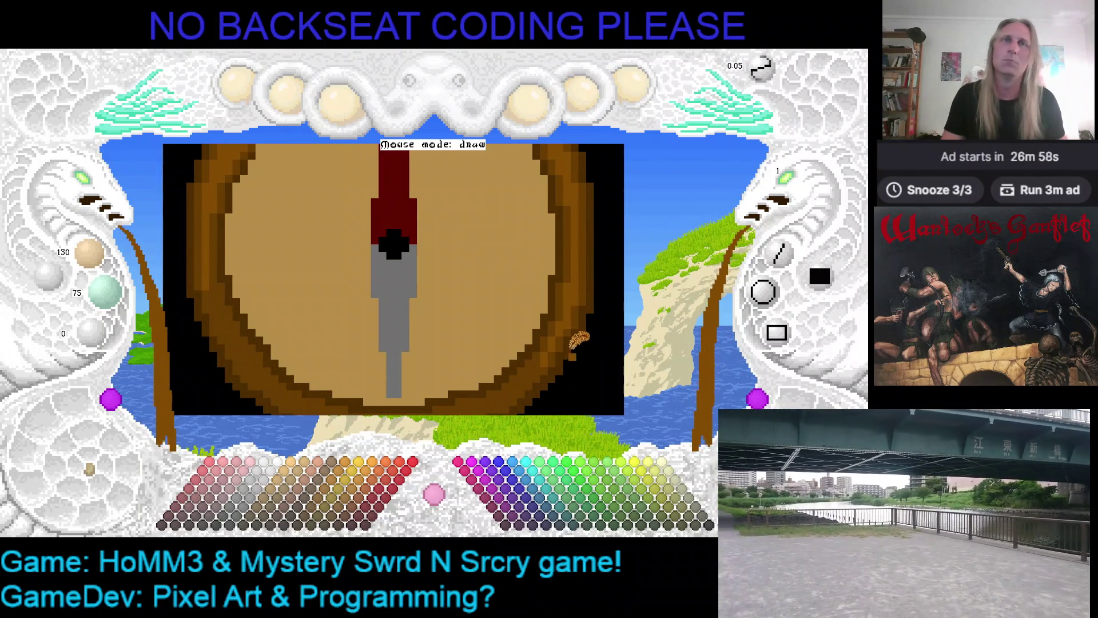
- Bring the compass's lower rim into view and save the compass drawing
scroll(589, 337, "up", 1)
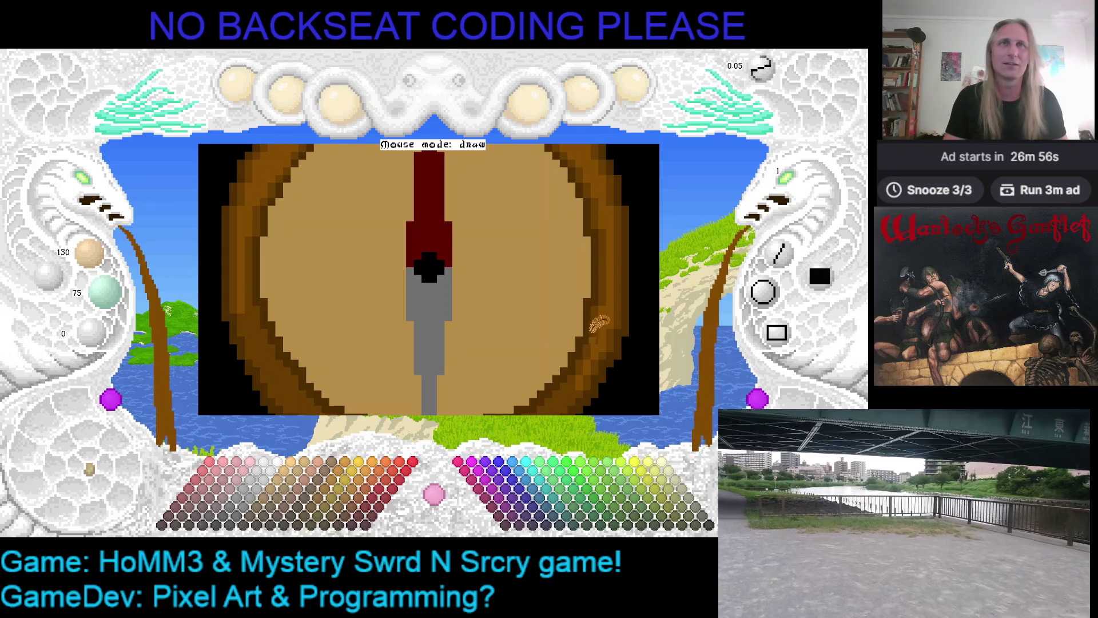
scroll(549, 306, "up", 1)
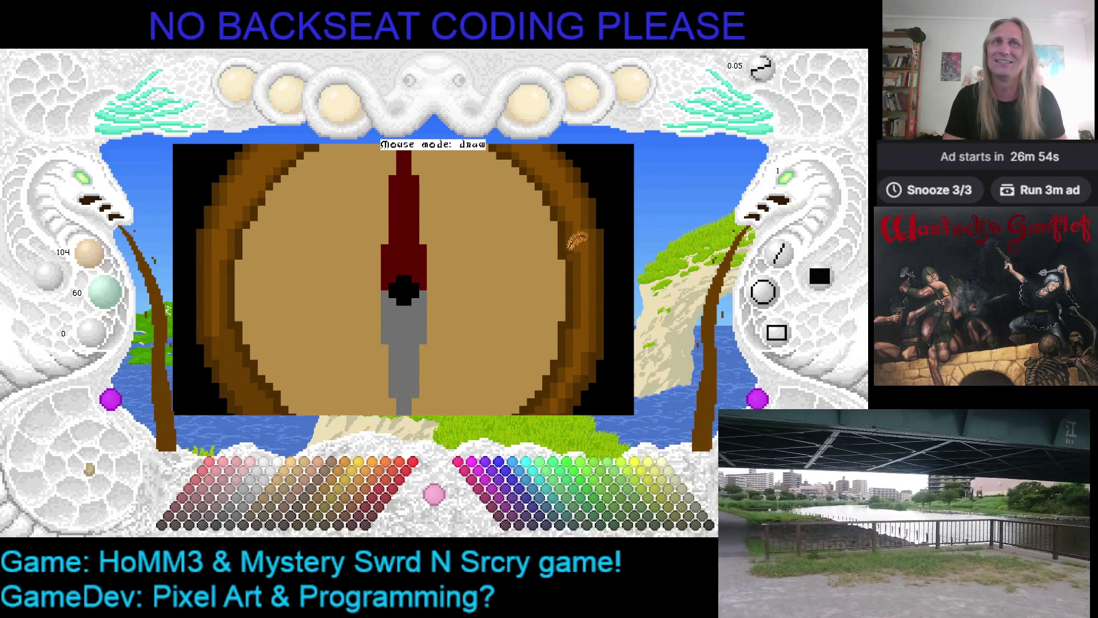
scroll(575, 249, "up", 1)
scroll(417, 240, "down", 1)
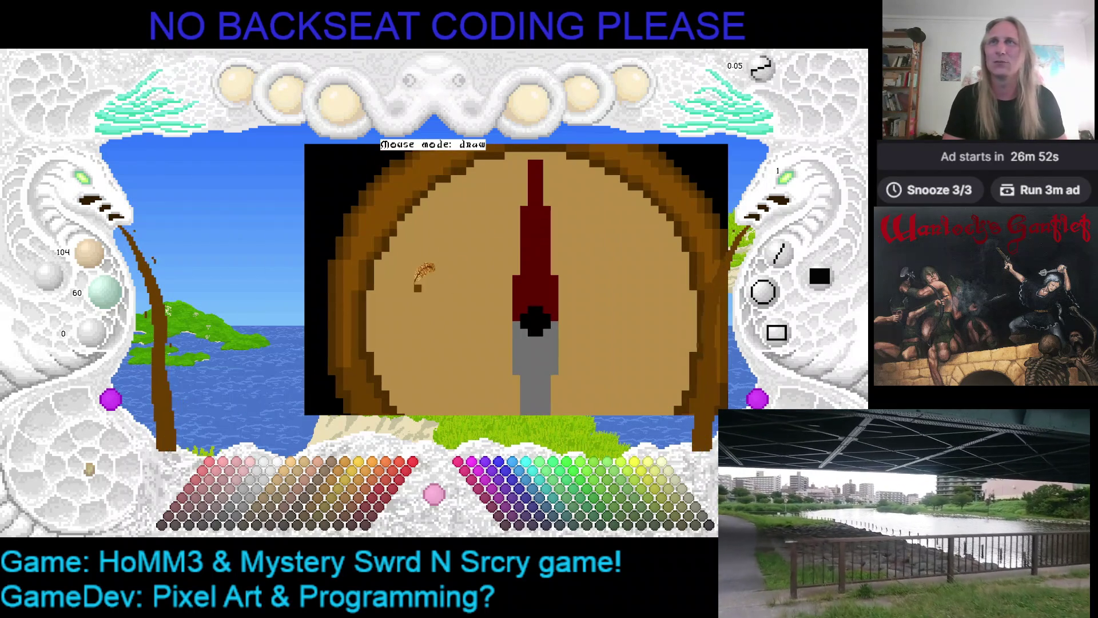
scroll(395, 275, "down", 1)
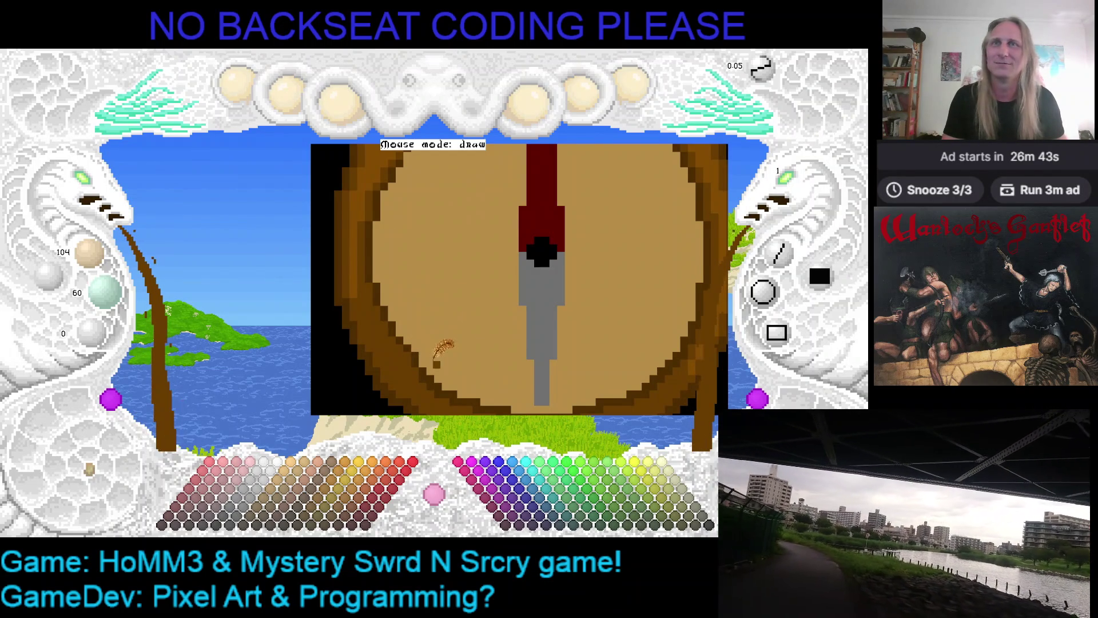
scroll(442, 347, "down", 1)
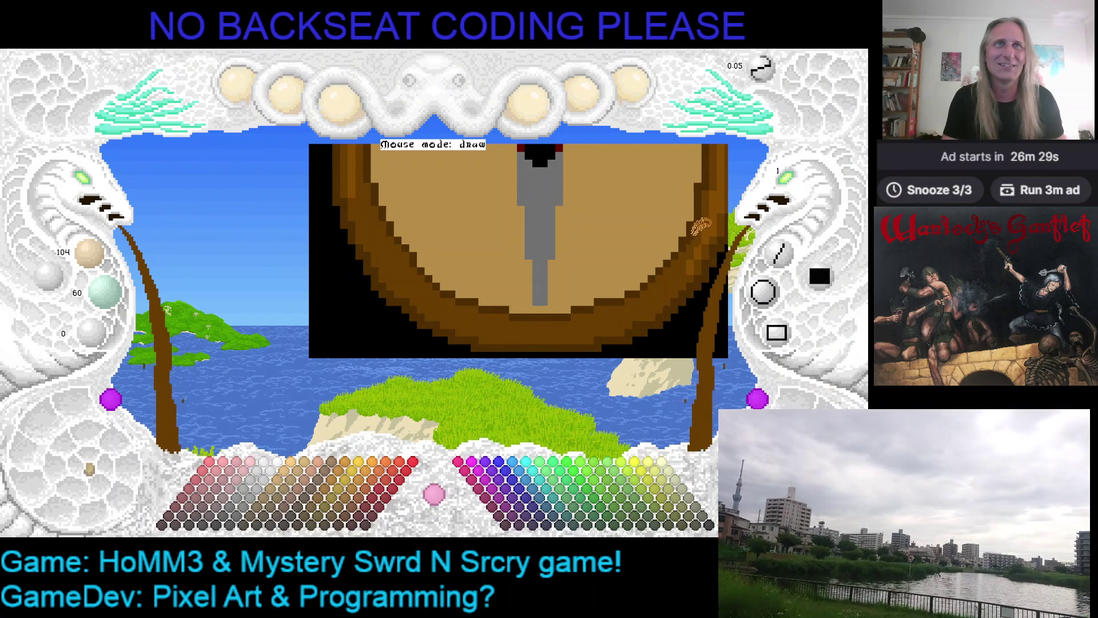
scroll(629, 229, "down", 2)
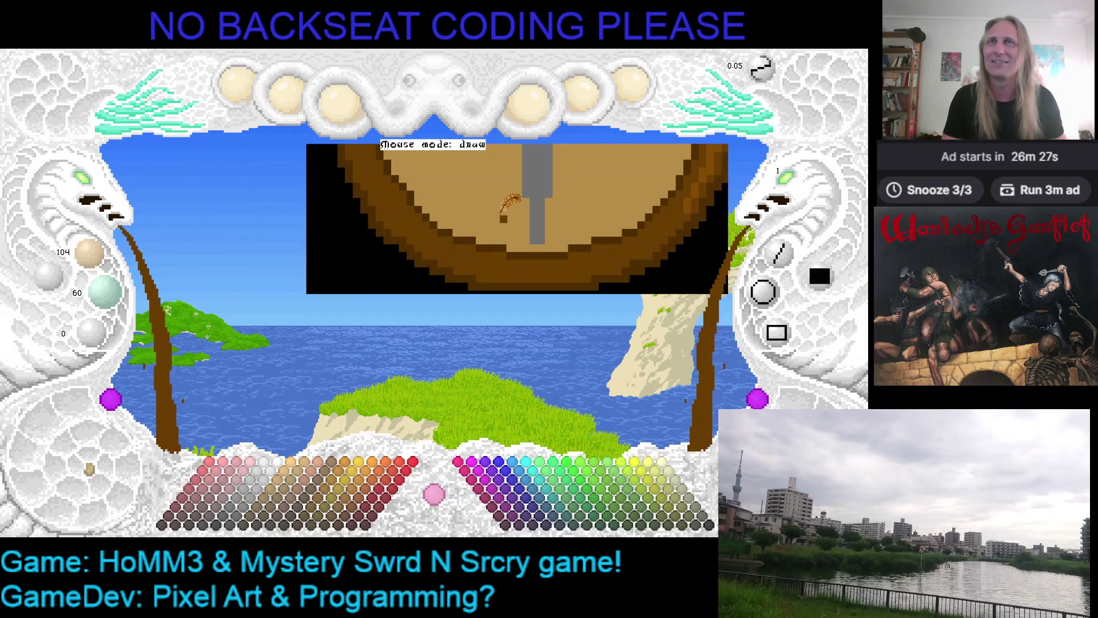
scroll(515, 229, "up", 2)
scroll(515, 229, "left", 2)
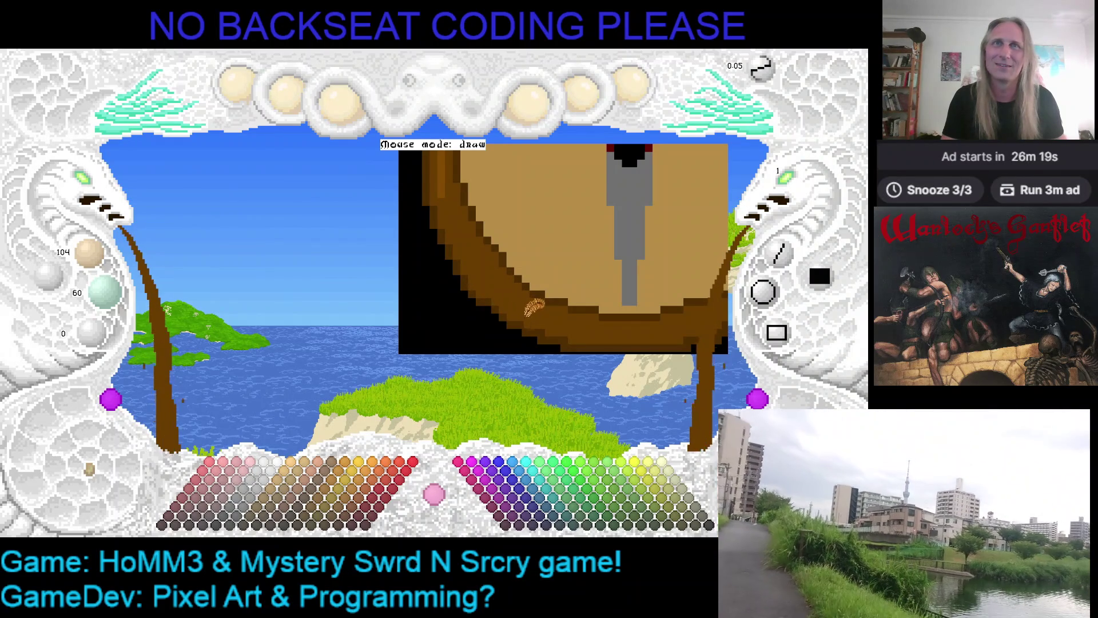
scroll(601, 324, "down", 1)
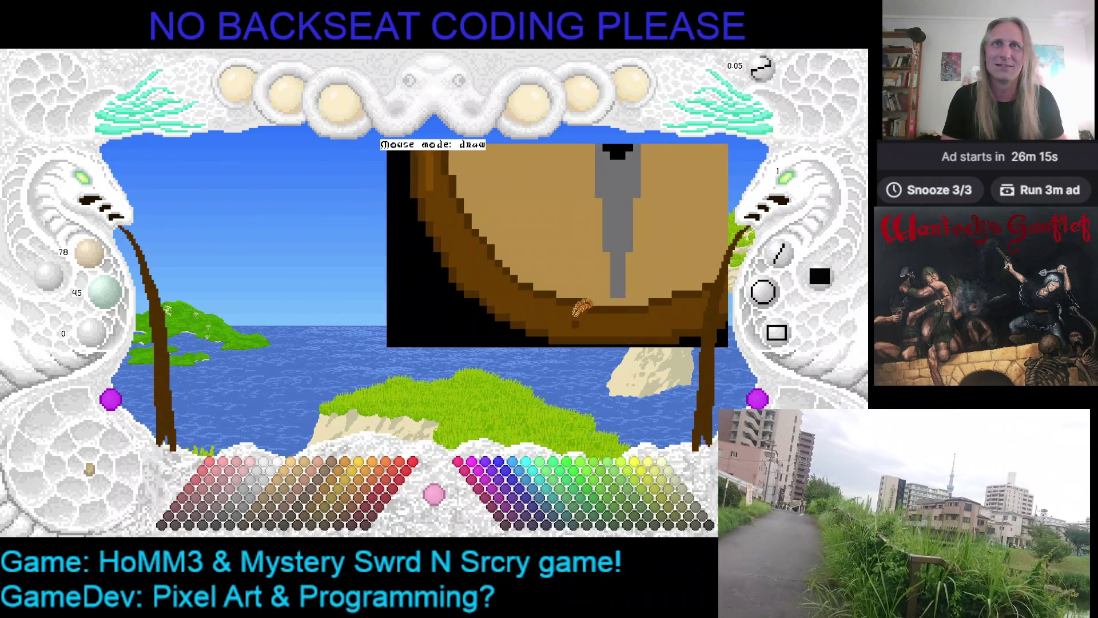
scroll(578, 304, "up", 1)
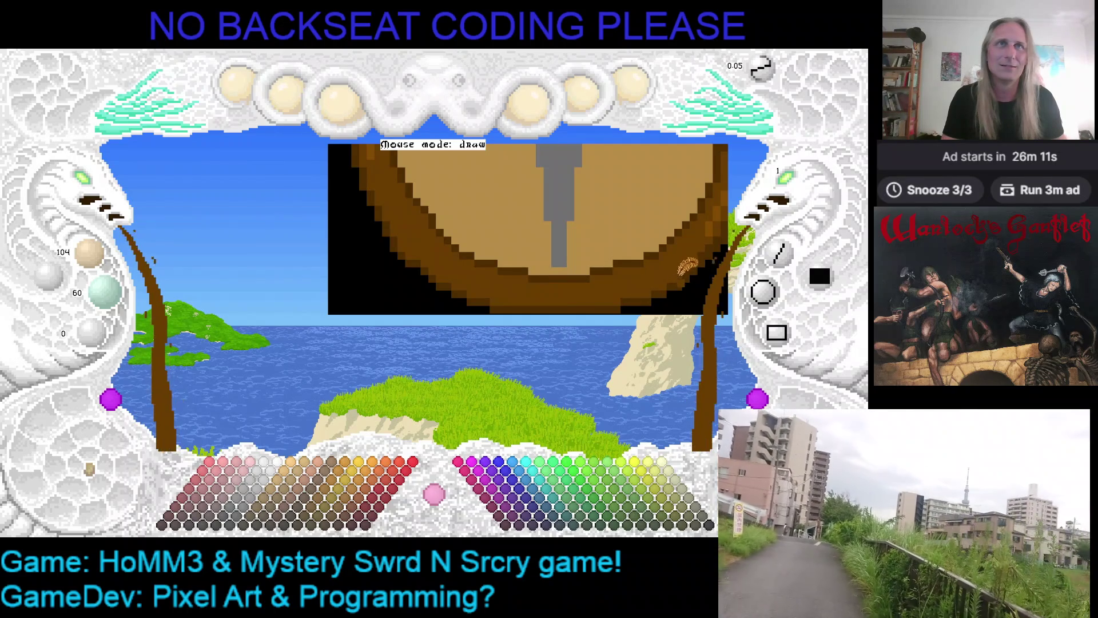
left_click_drag(674, 272, 566, 246)
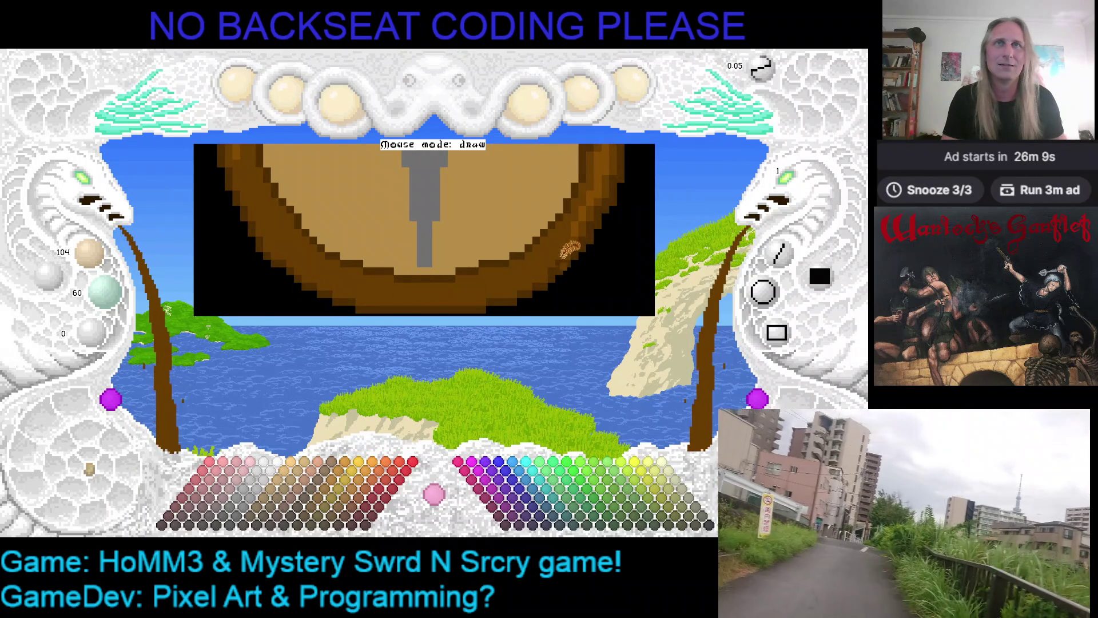
key("ctrl+s")
key("ctrl+s")
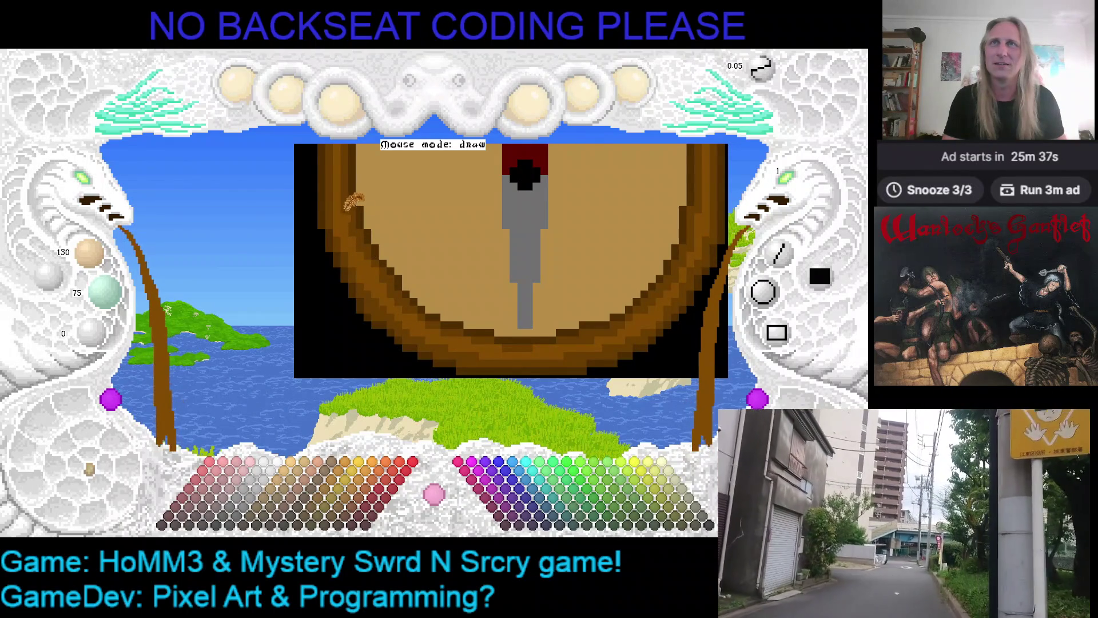
scroll(400, 257, "up", 3)
scroll(343, 258, "down", 3)
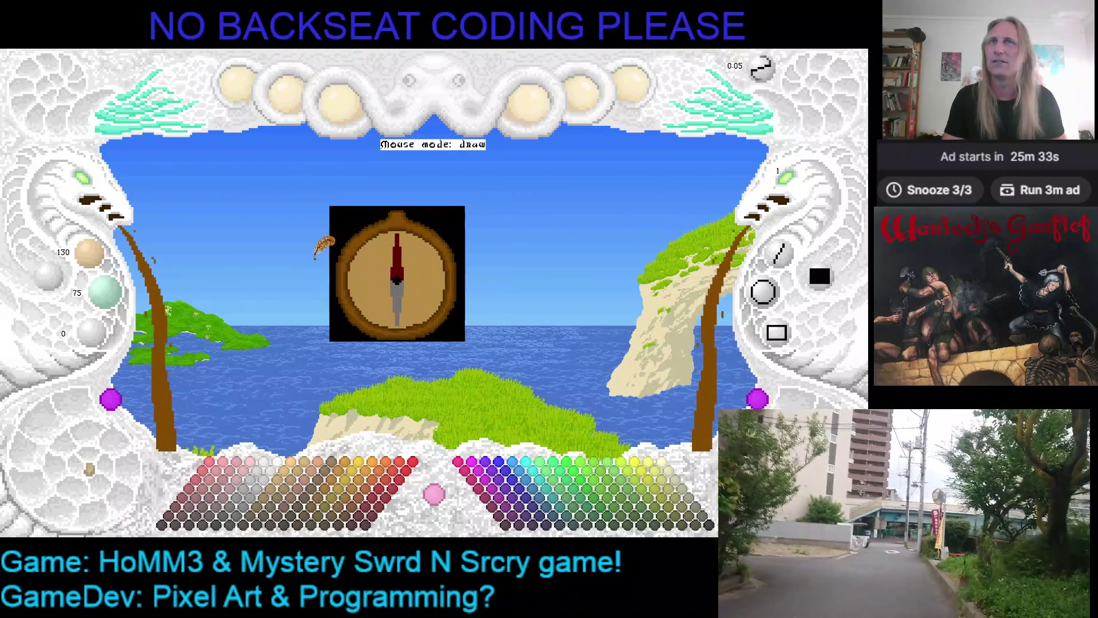
scroll(349, 243, "up", 3)
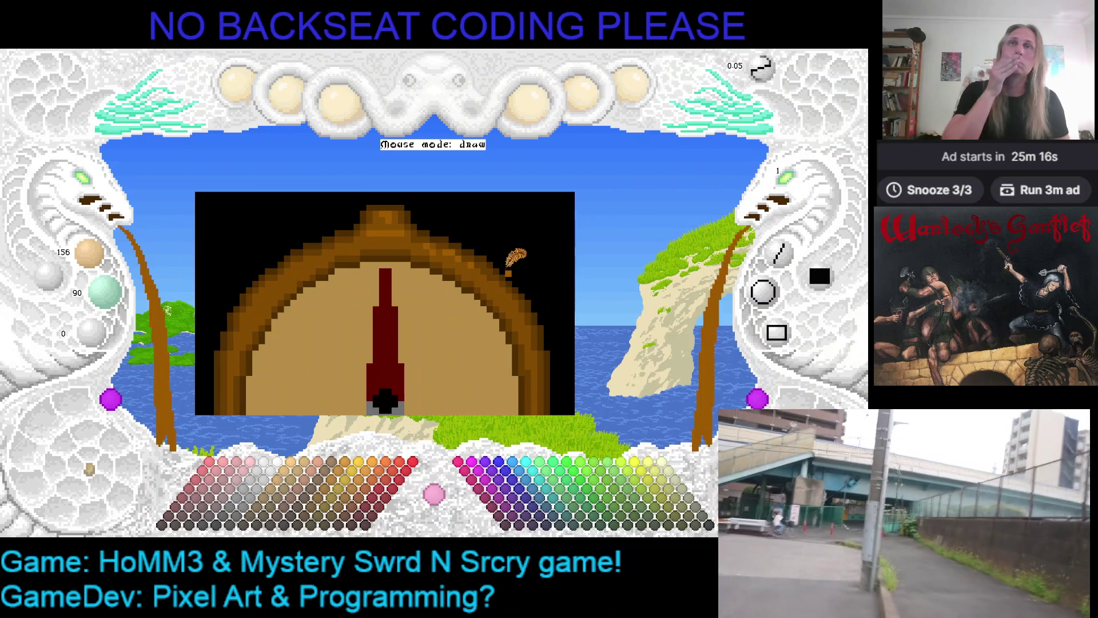
- Pan over to the top of the compass dial and paint a single pixel on its rim
left_click_drag(545, 279, 538, 245)
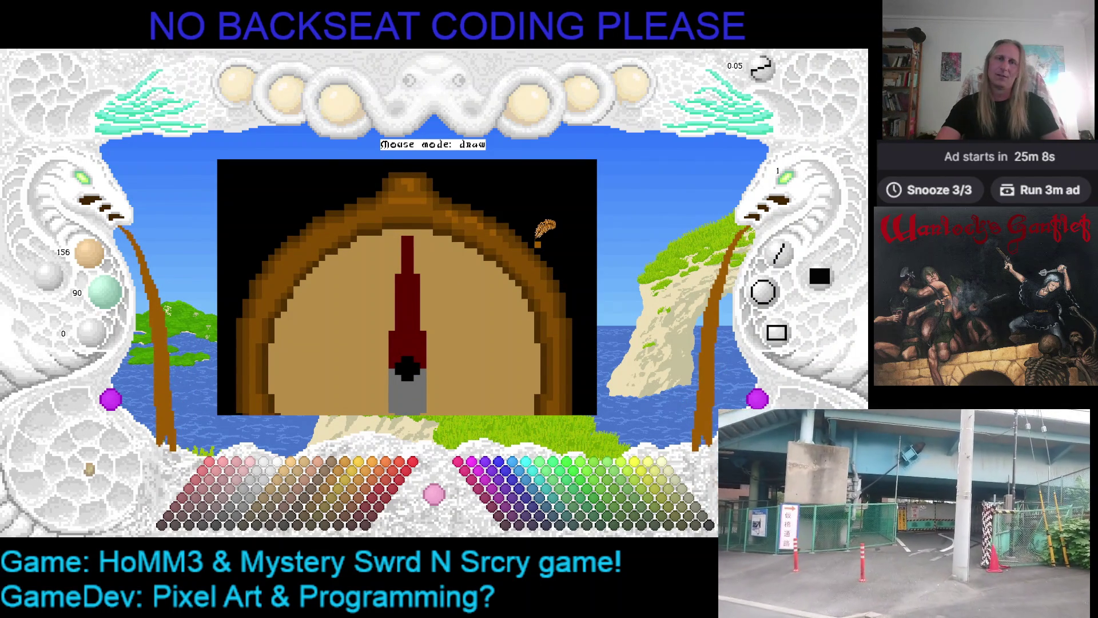
left_click_drag(499, 268, 189, 194)
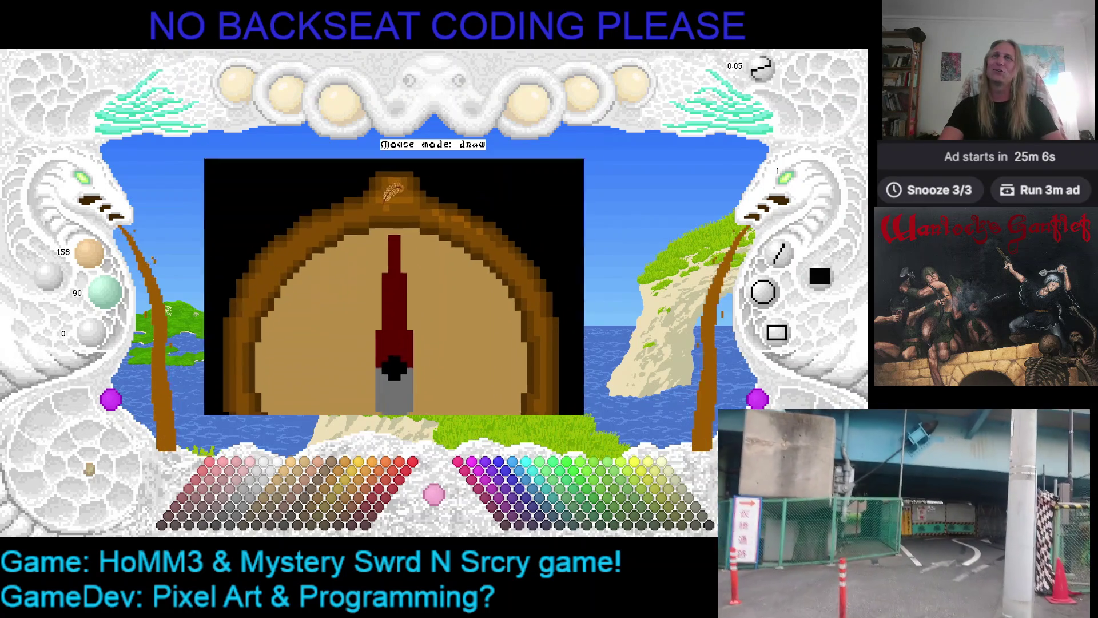
scroll(371, 210, "up", 3)
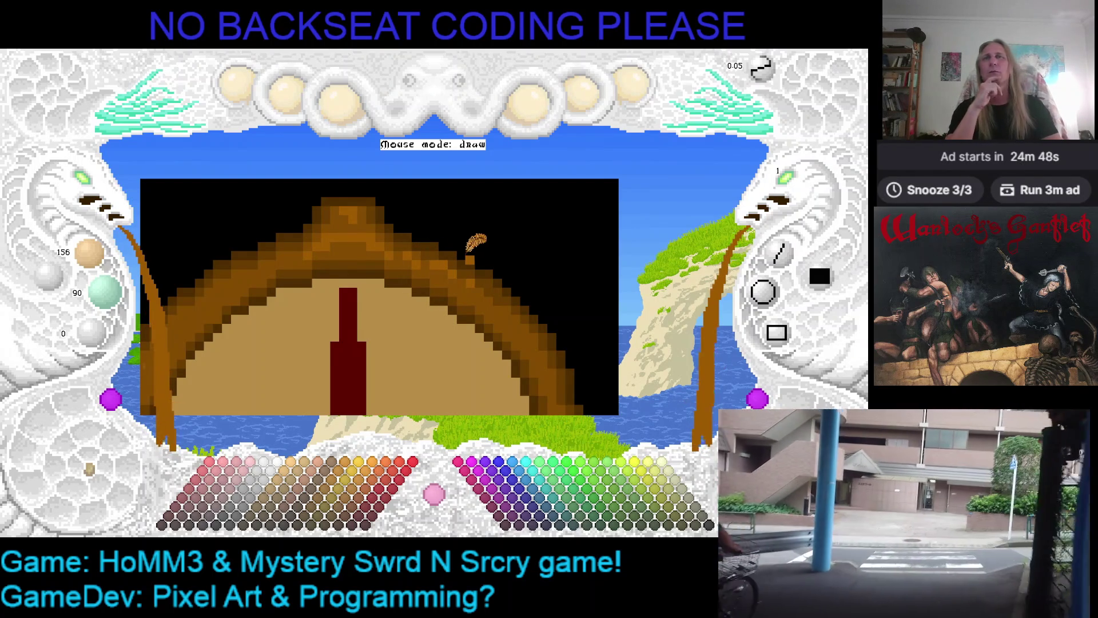
scroll(480, 229, "up", 2)
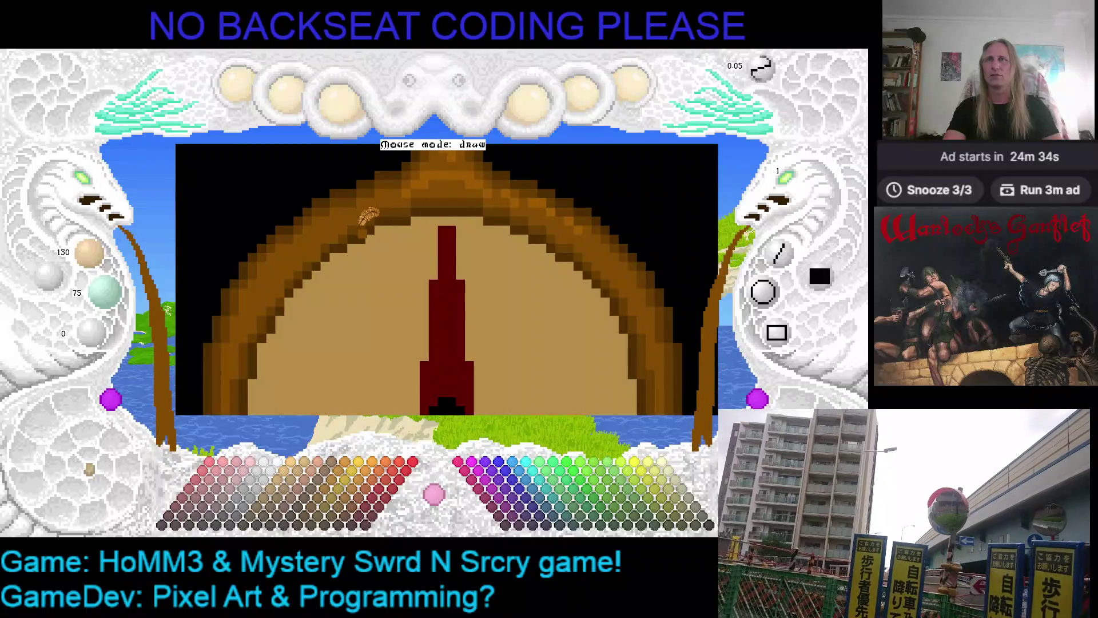
key("Right")
key("Up")
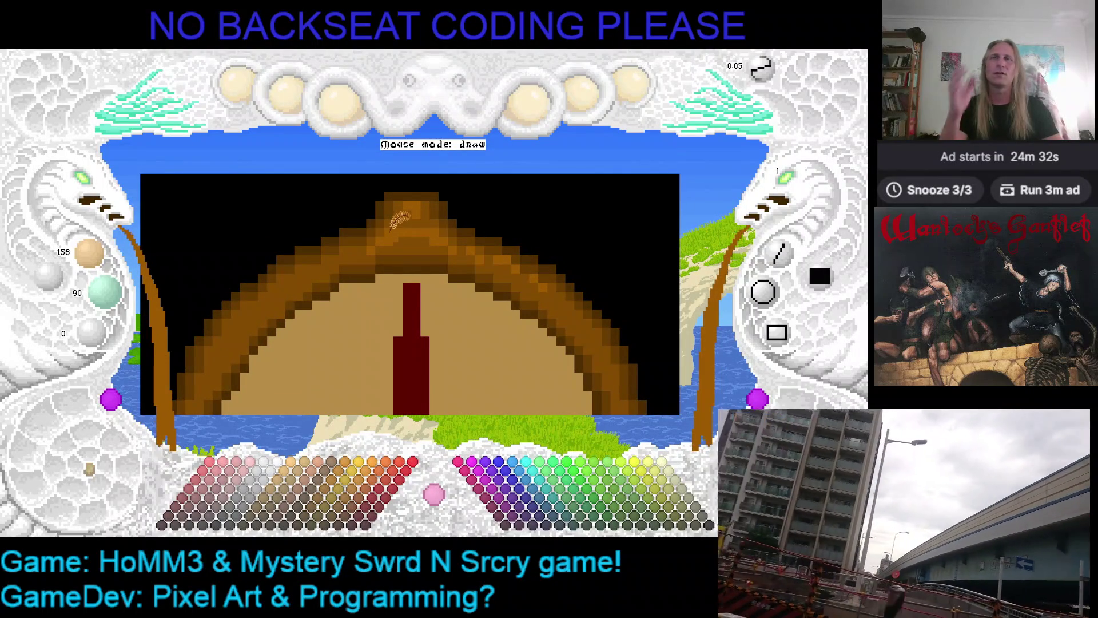
key("Right")
key("Down")
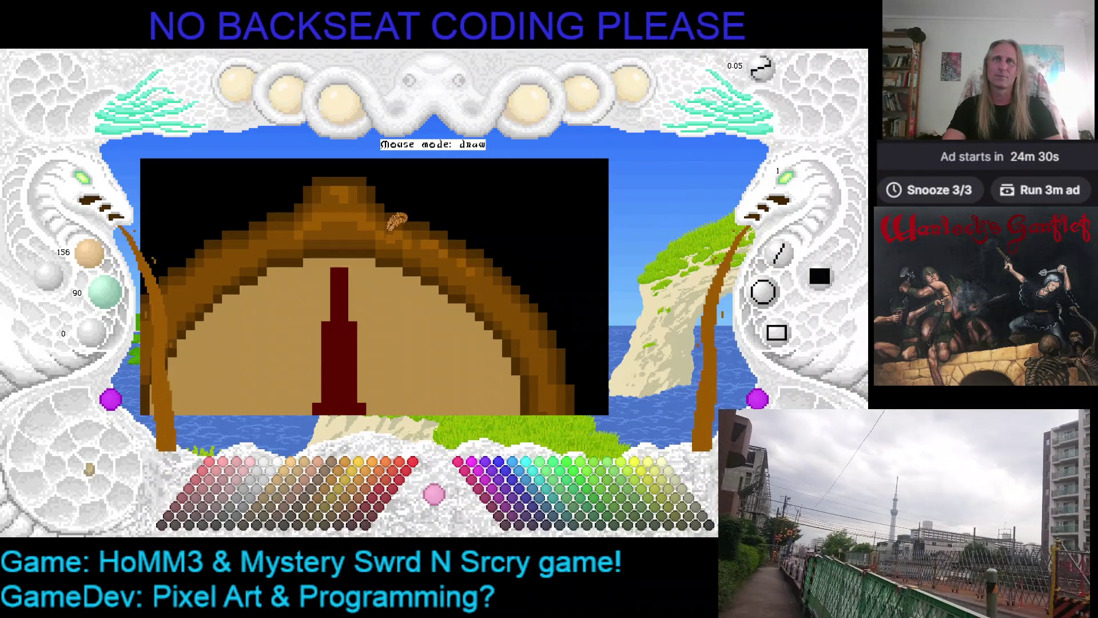
left_click(393, 247)
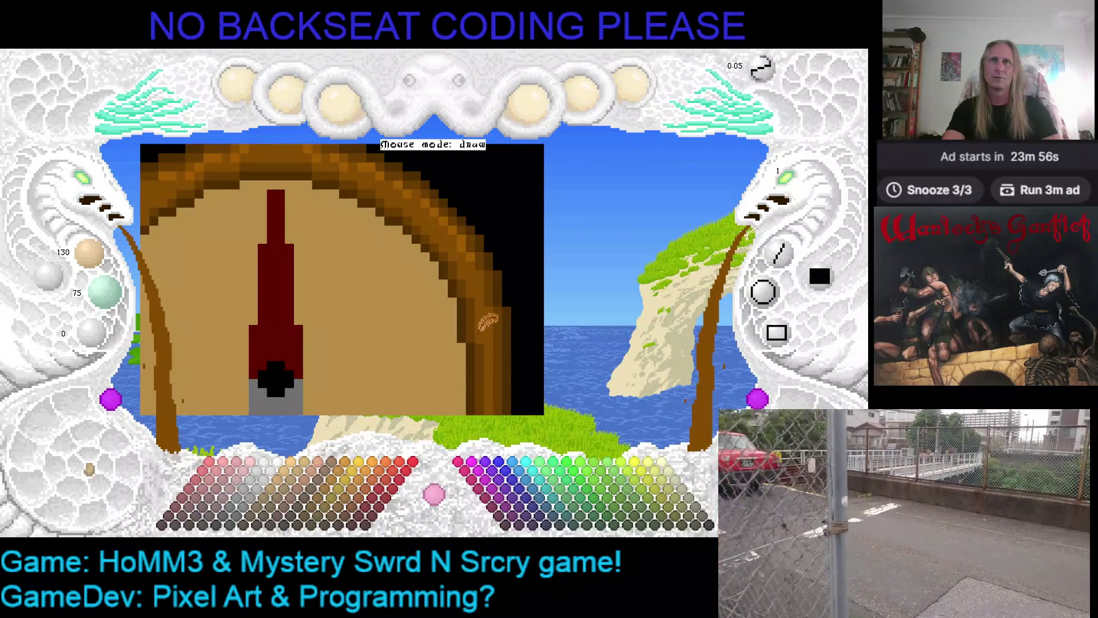
- Scroll down the needle to its grey base and back up to the red tip
scroll(487, 323, "down", 3)
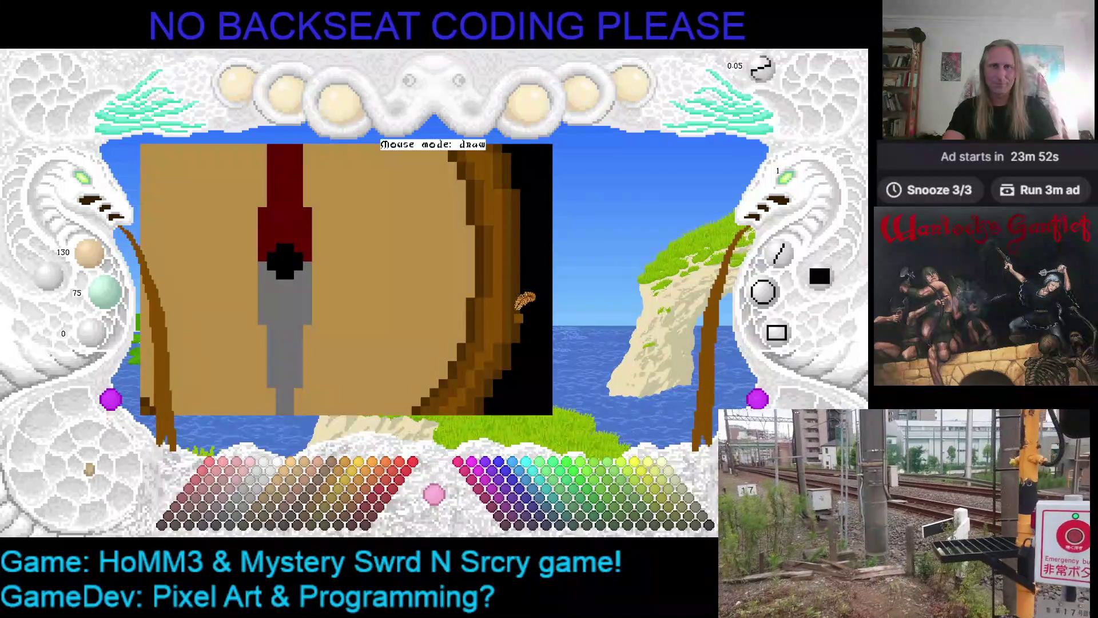
scroll(525, 302, "down", 2)
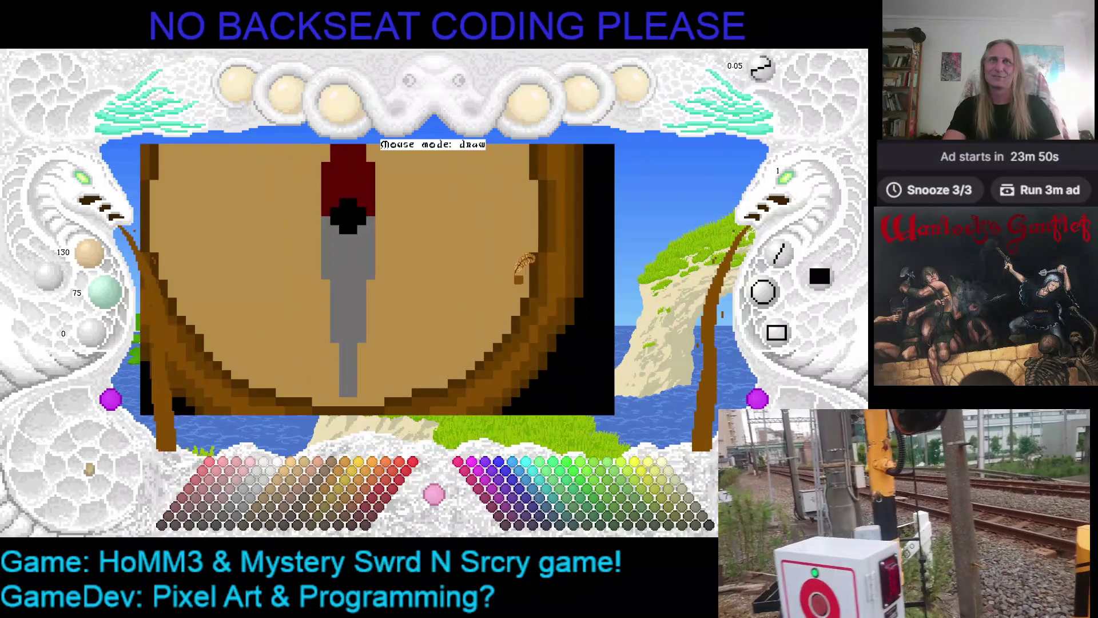
scroll(527, 263, "down", 2)
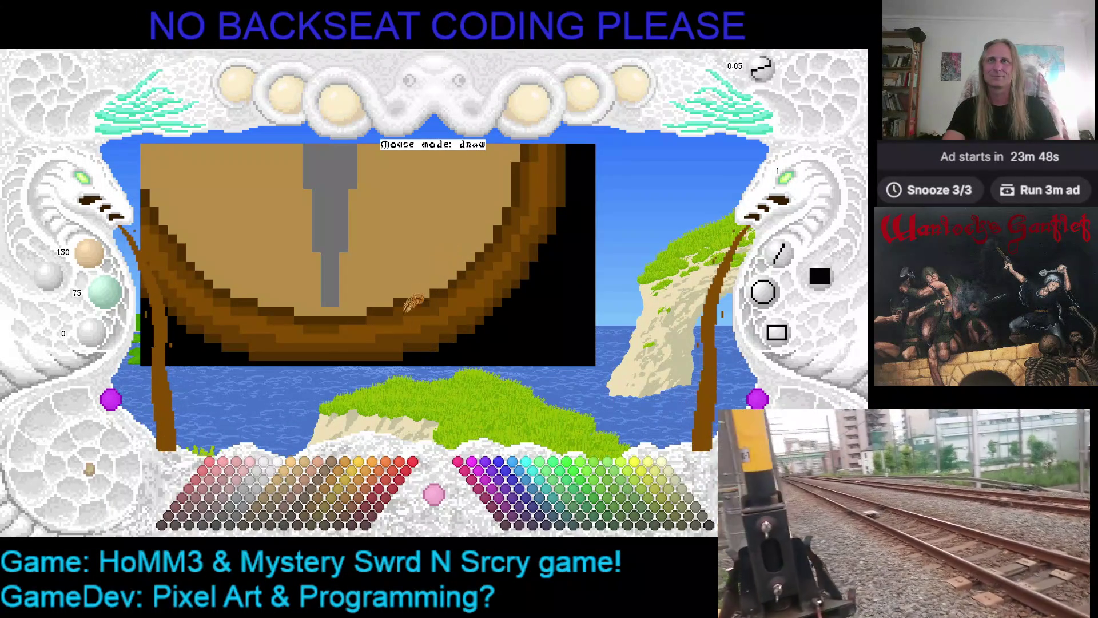
scroll(418, 291, "down", 1)
scroll(331, 298, "up", 1)
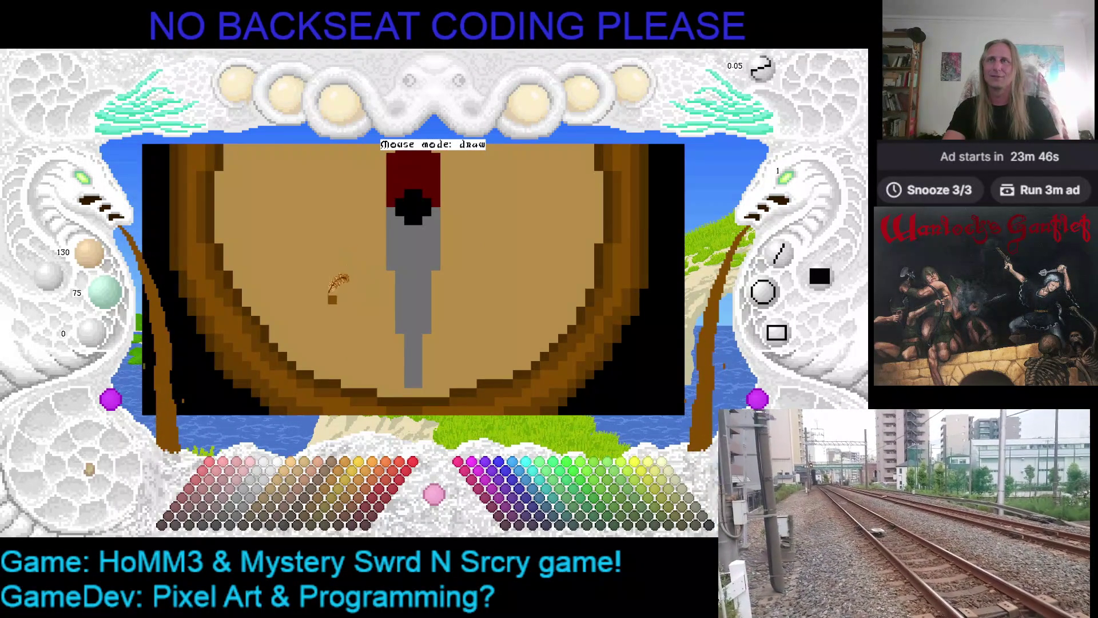
scroll(343, 266, "up", 1)
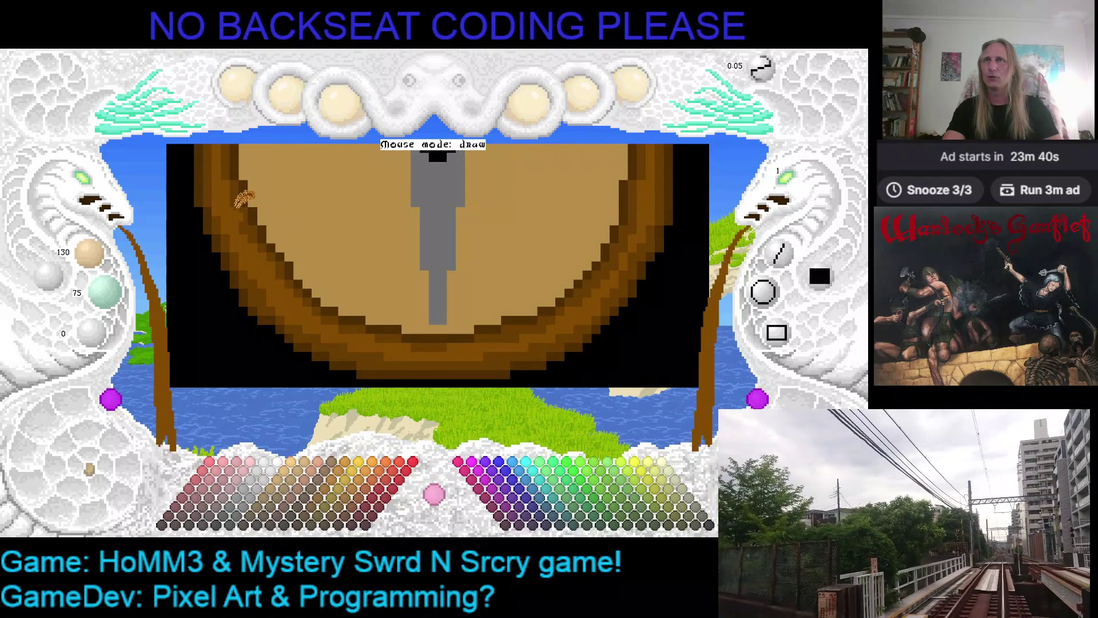
scroll(343, 246, "up", 1)
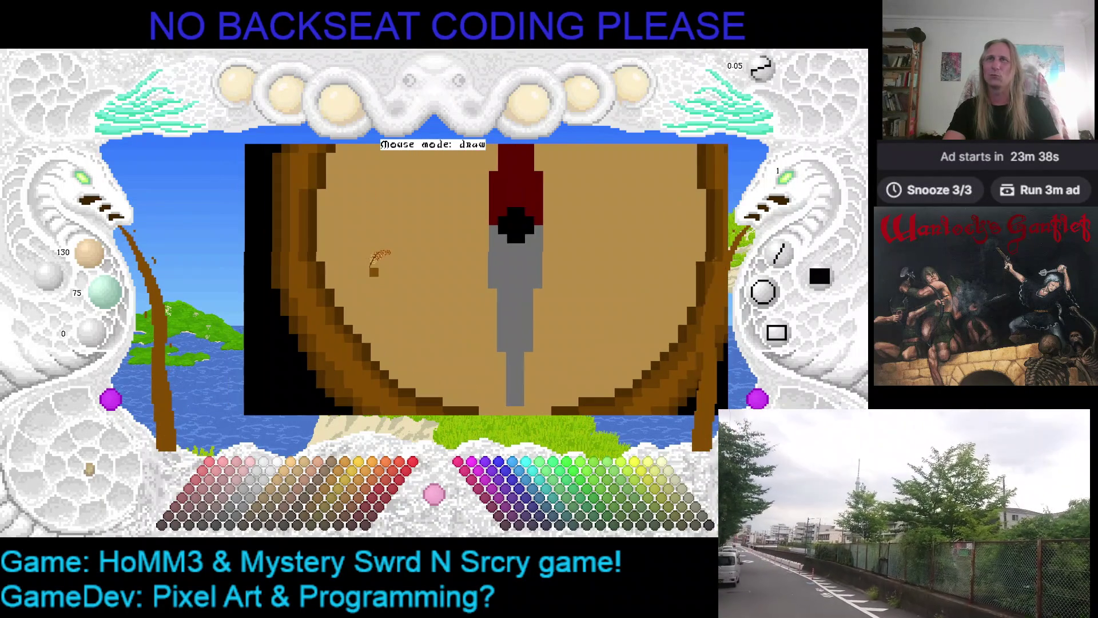
key("Right")
key("Down")
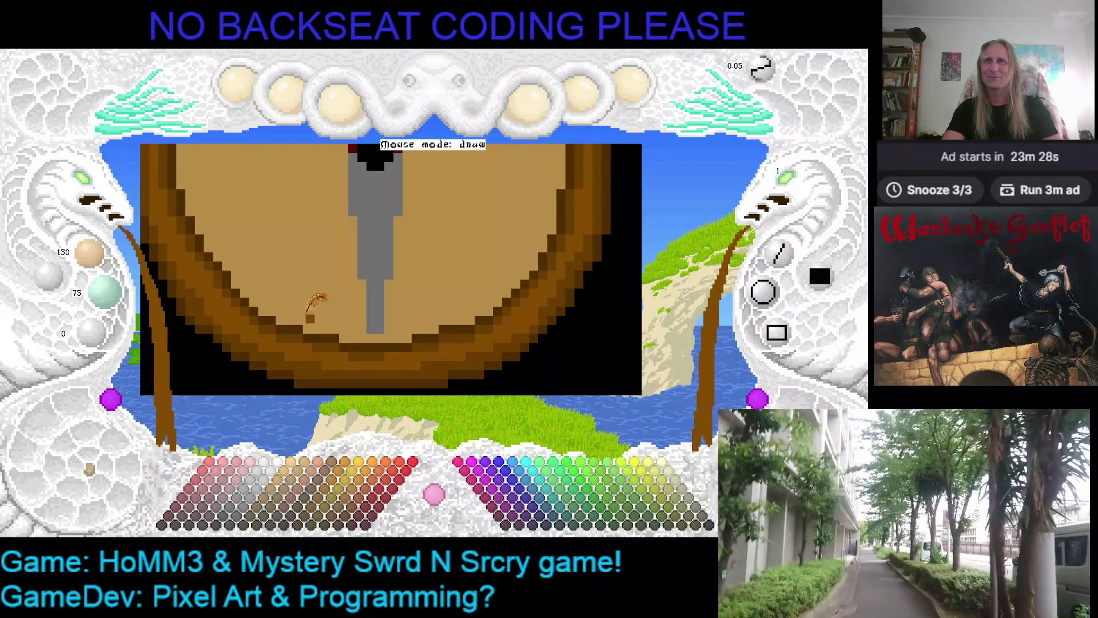
scroll(486, 303, "up", 3)
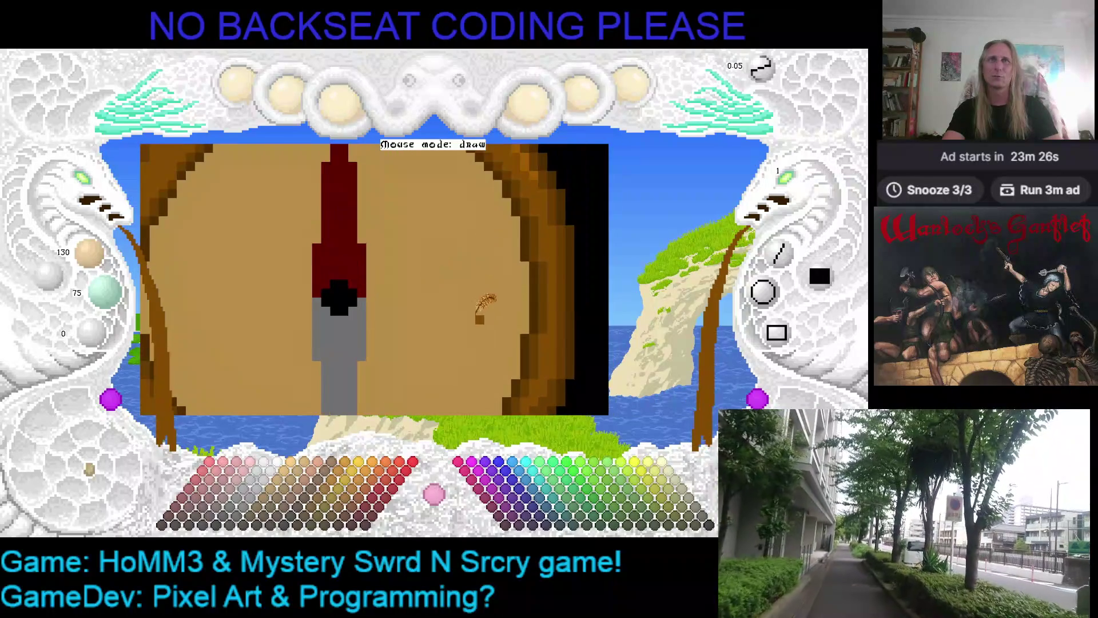
scroll(486, 303, "down", 1)
scroll(498, 280, "down", 2)
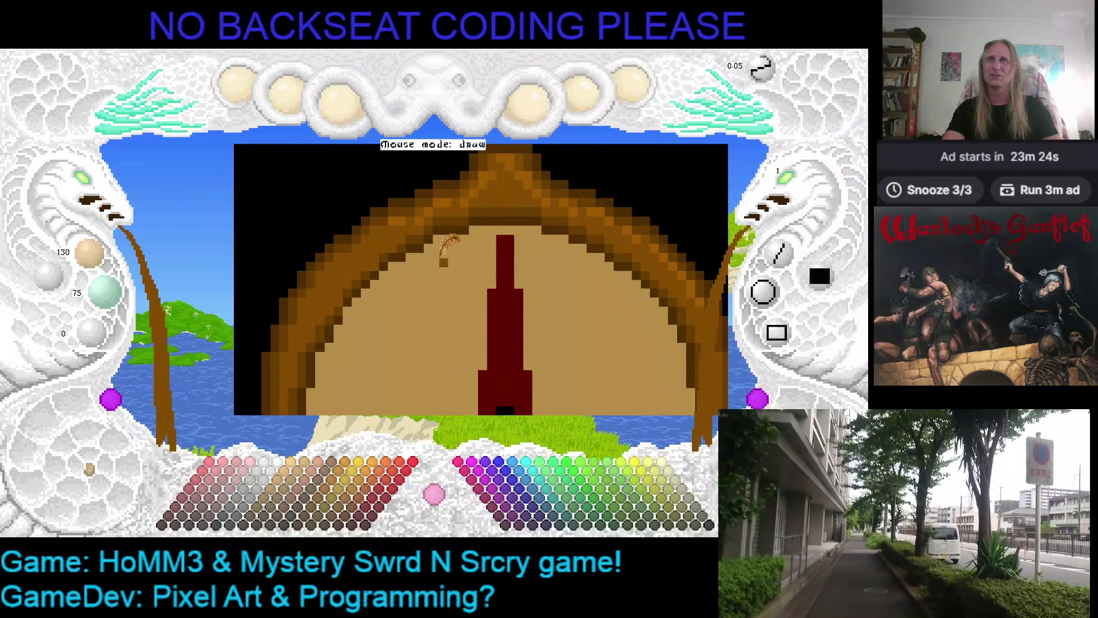
- Pan across the dial down to the lower needle and save the compass drawing
scroll(445, 252, "up", 1)
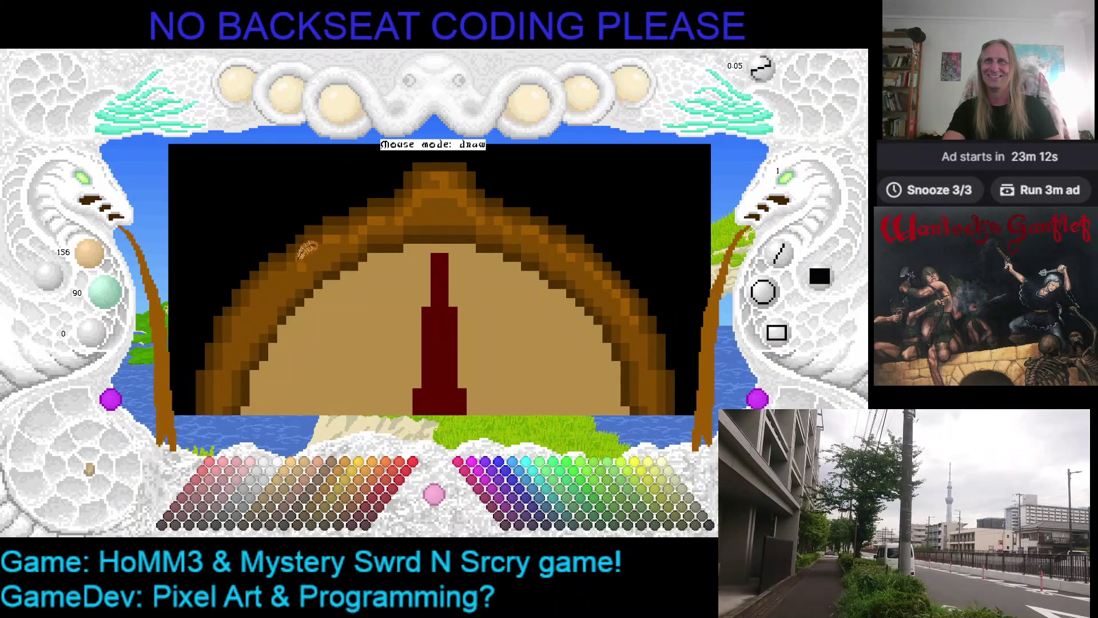
key("Right")
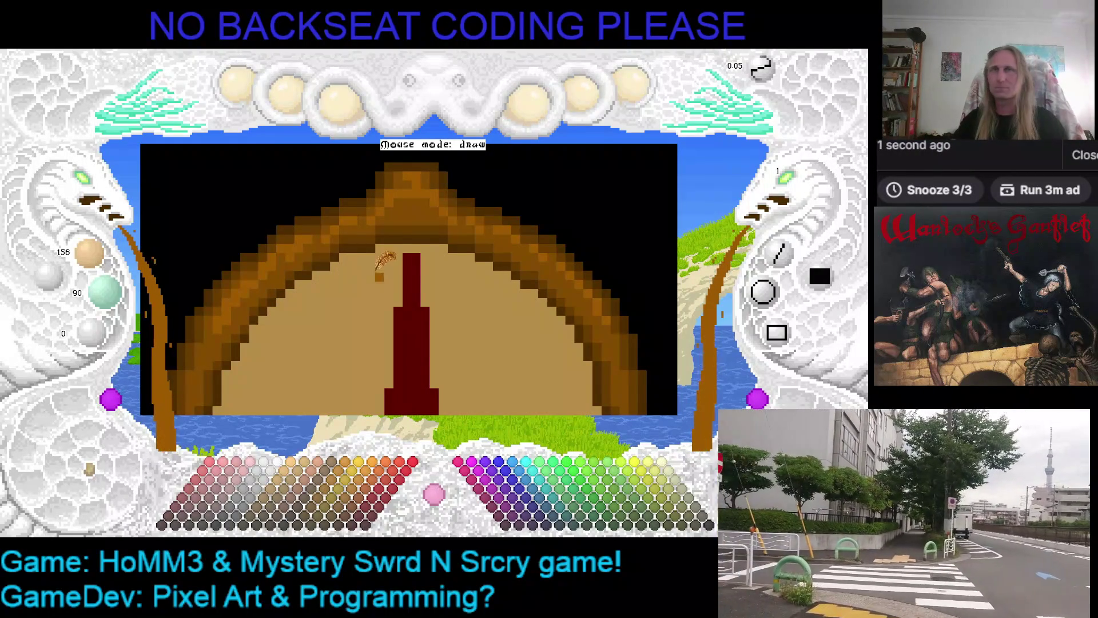
key("Right")
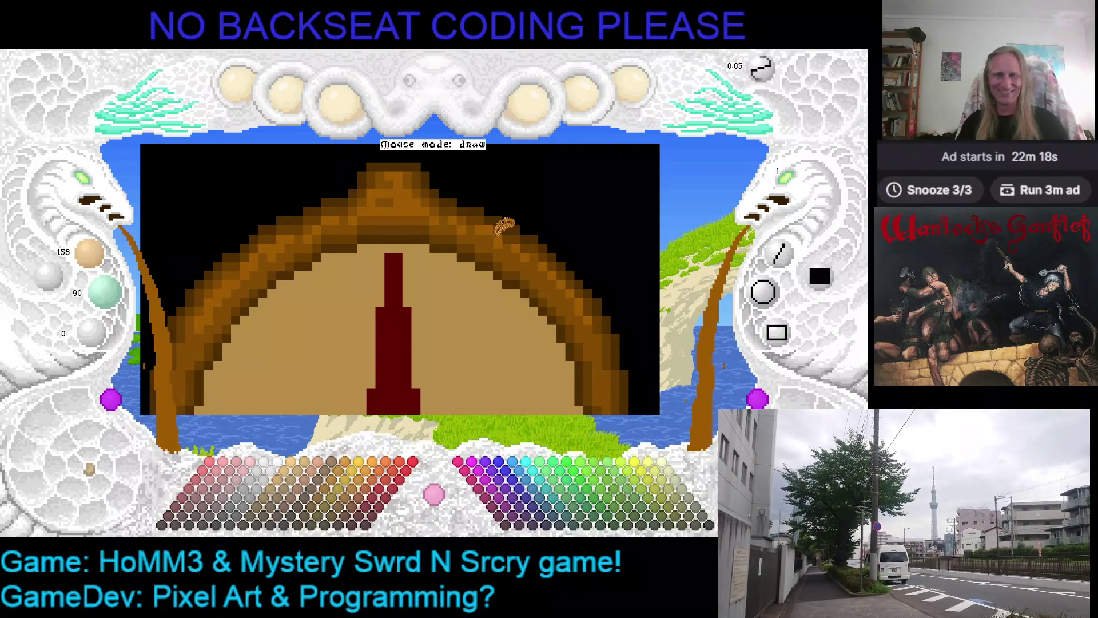
key("Right")
key("Down")
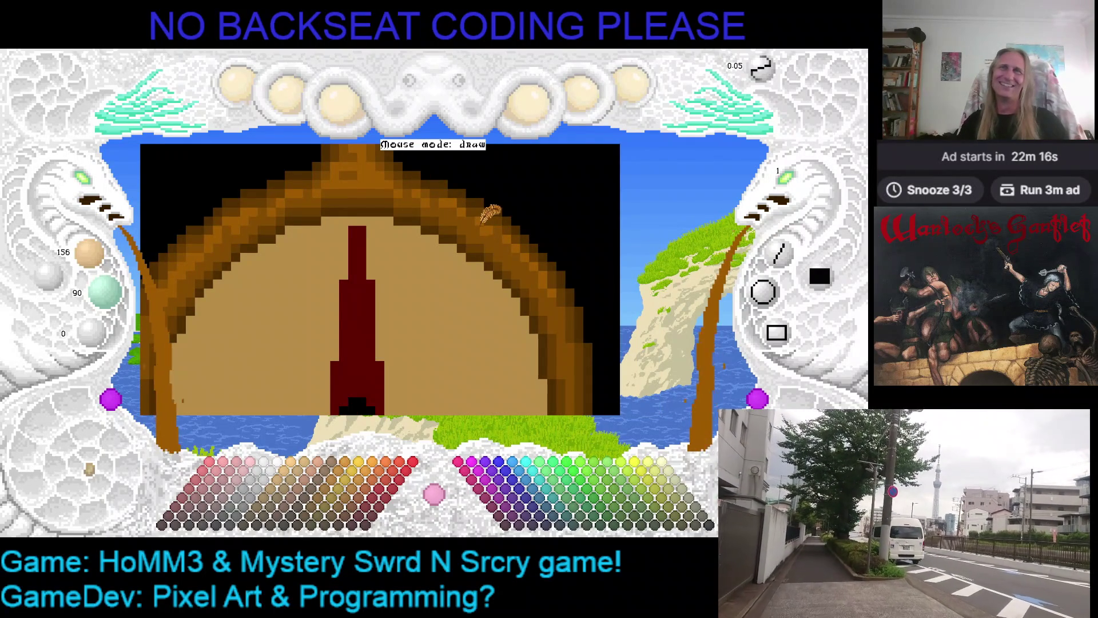
key("Right")
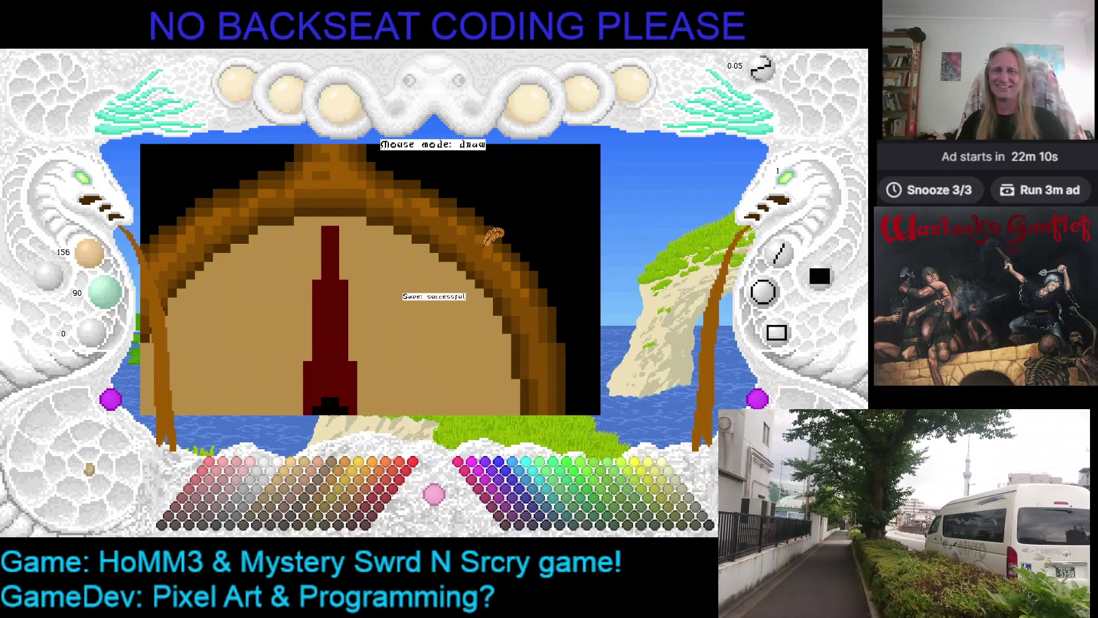
key("Right")
key("Down")
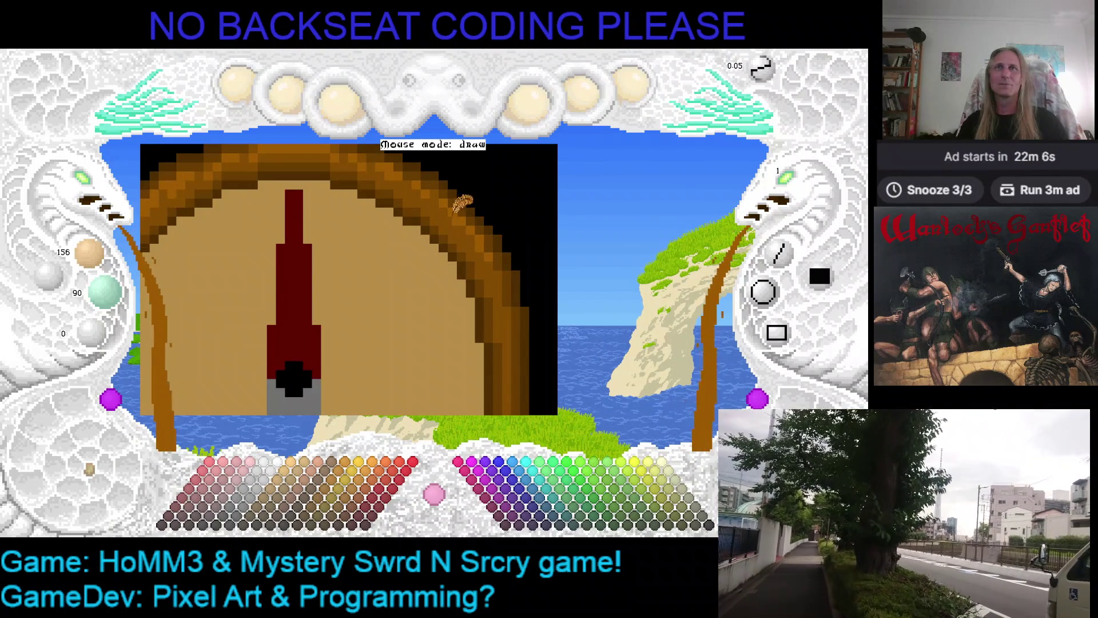
scroll(469, 209, "down", 2)
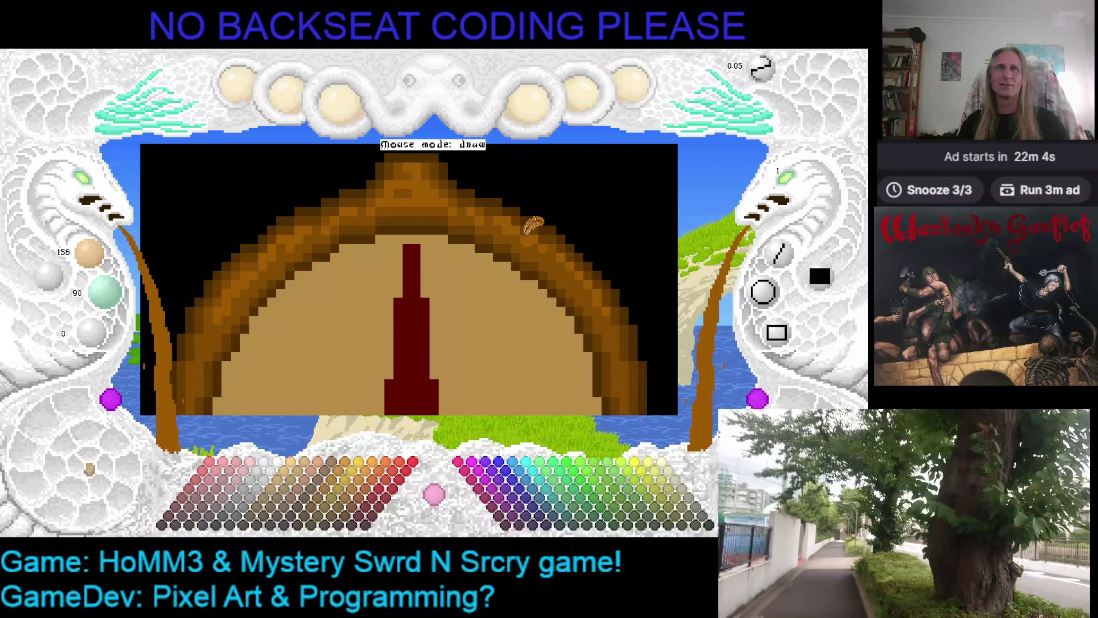
key("ctrl+s")
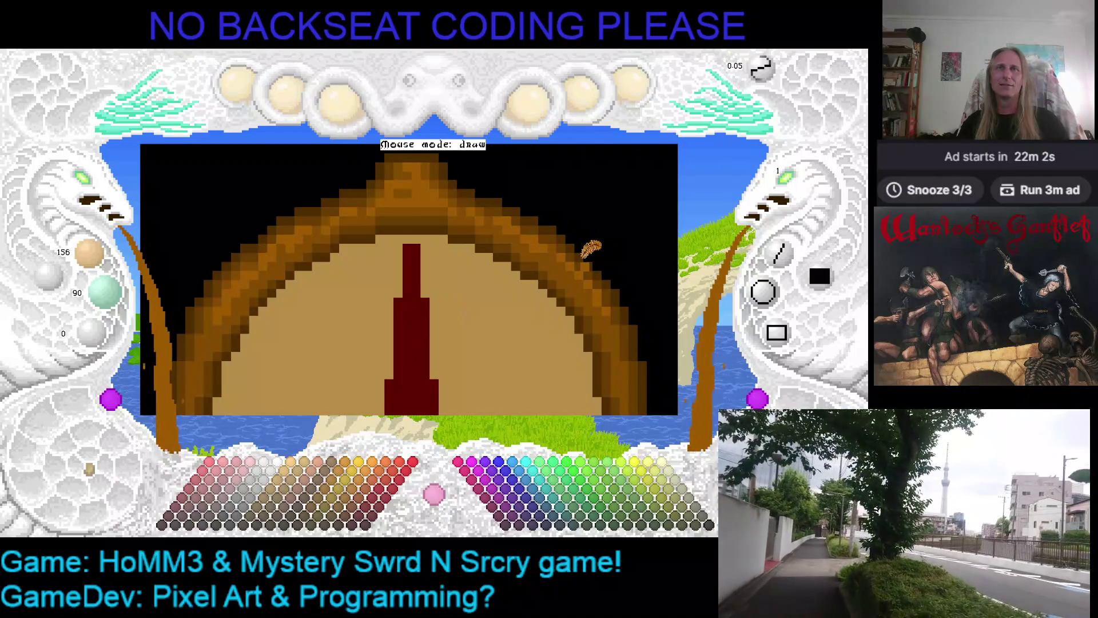
- Pan across the compass top to the needle's grey base and recentre on the needle
key("Left")
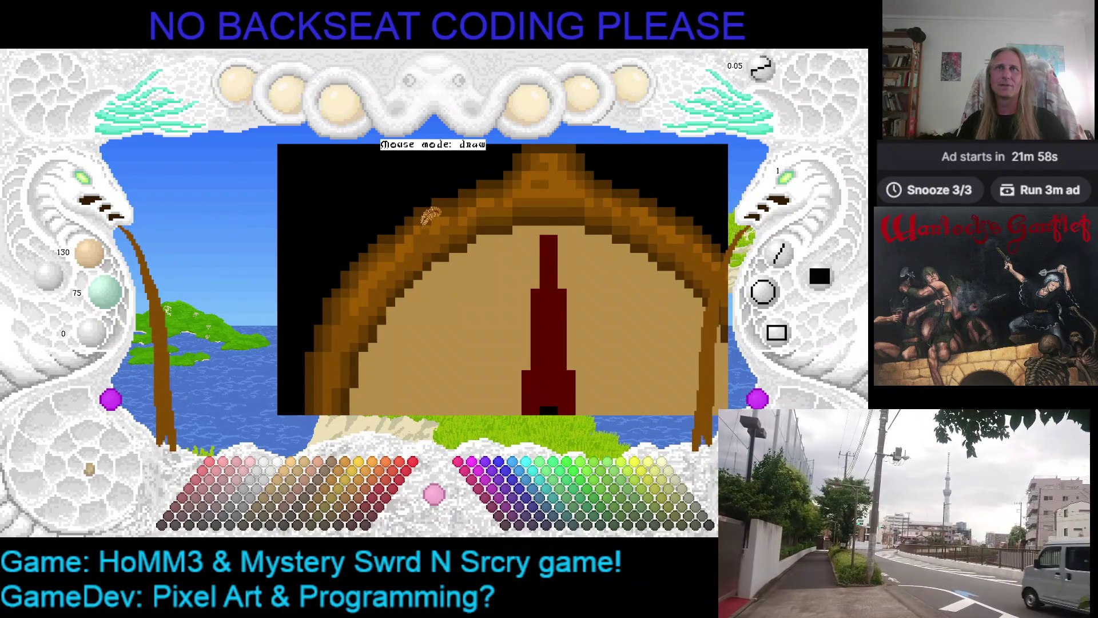
key("Right")
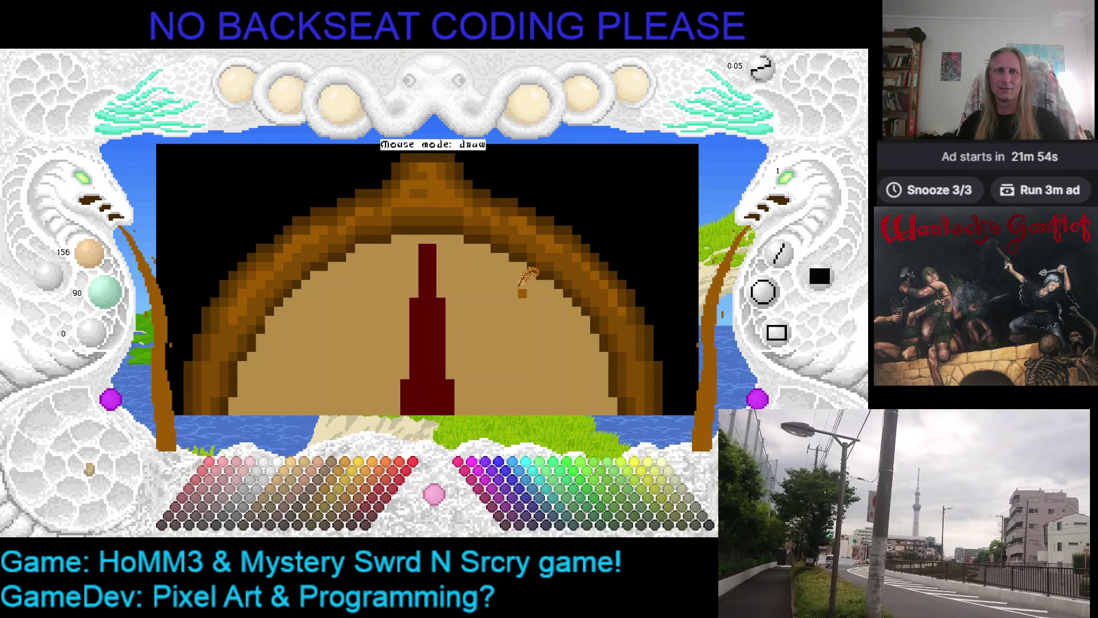
key("Right")
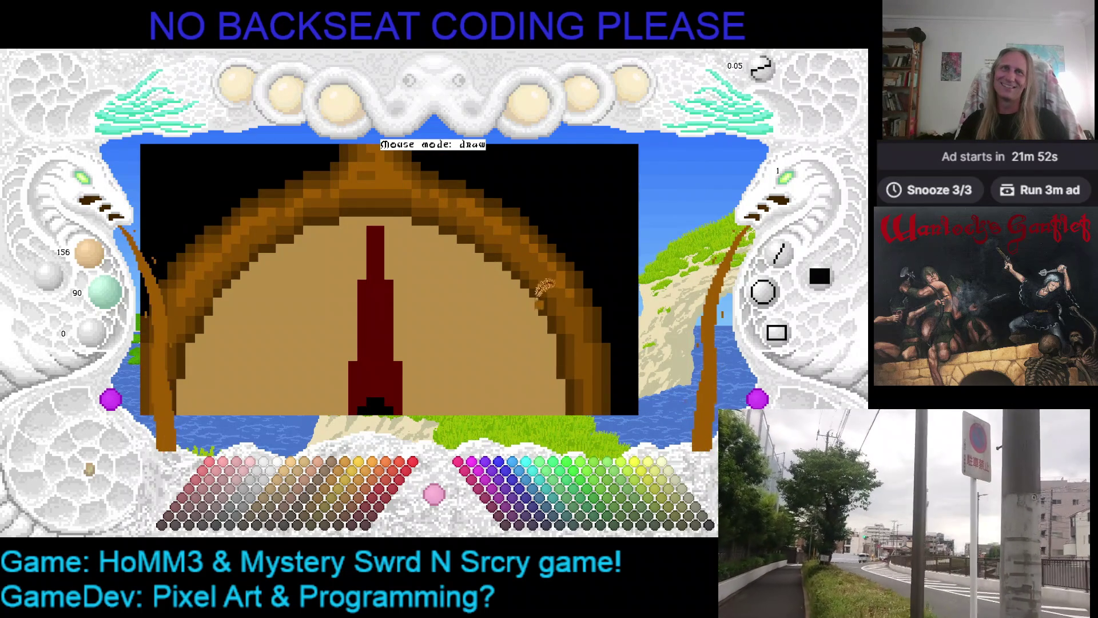
key("Down")
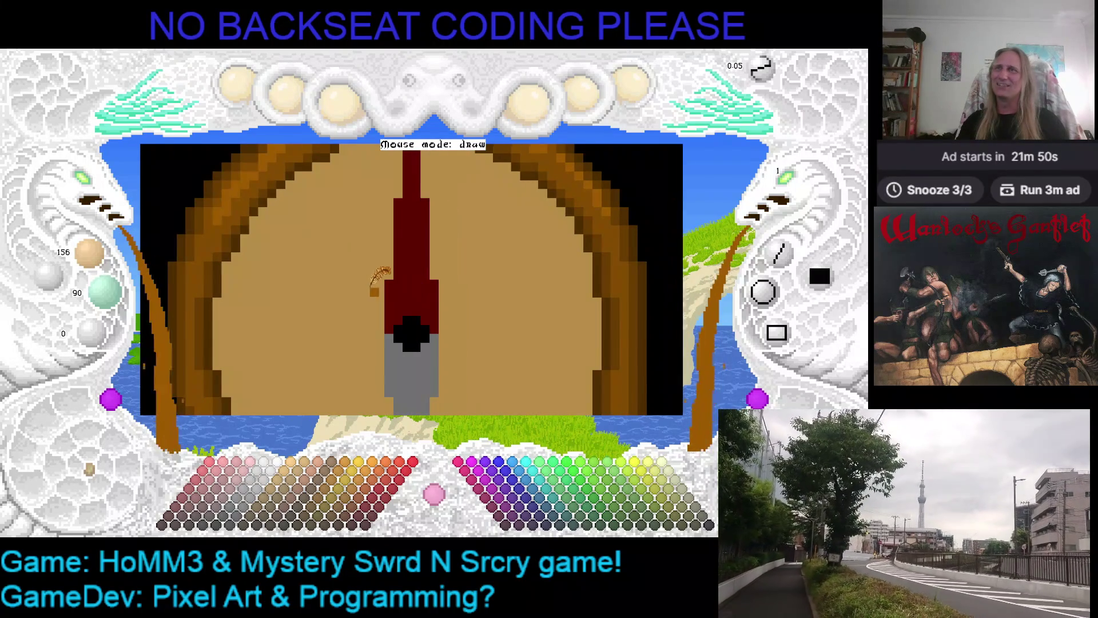
key("Left")
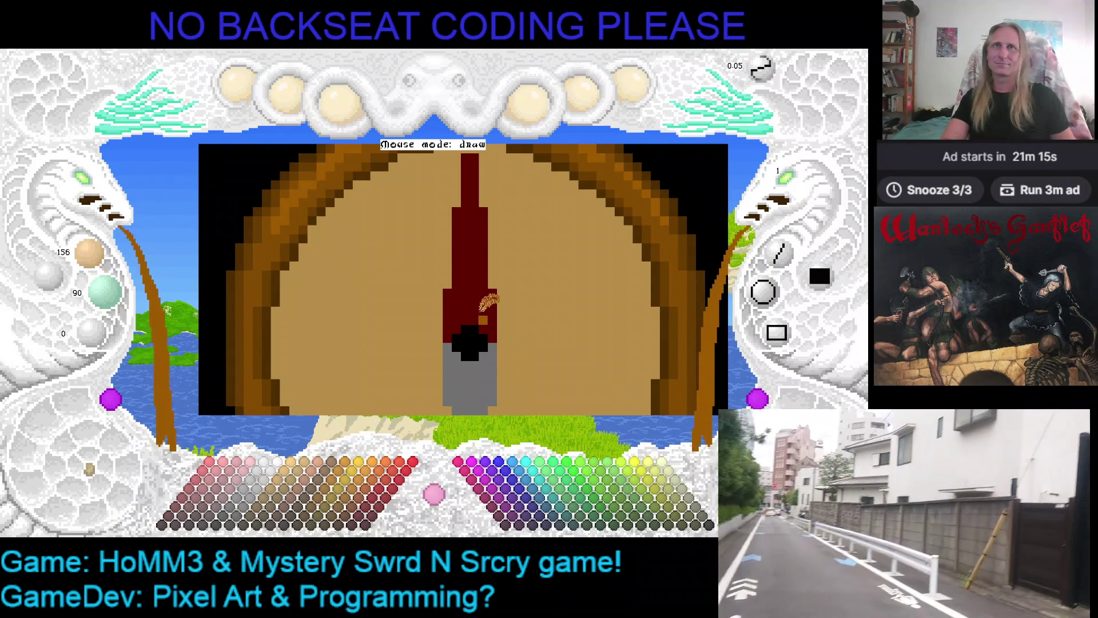
right_click(479, 309)
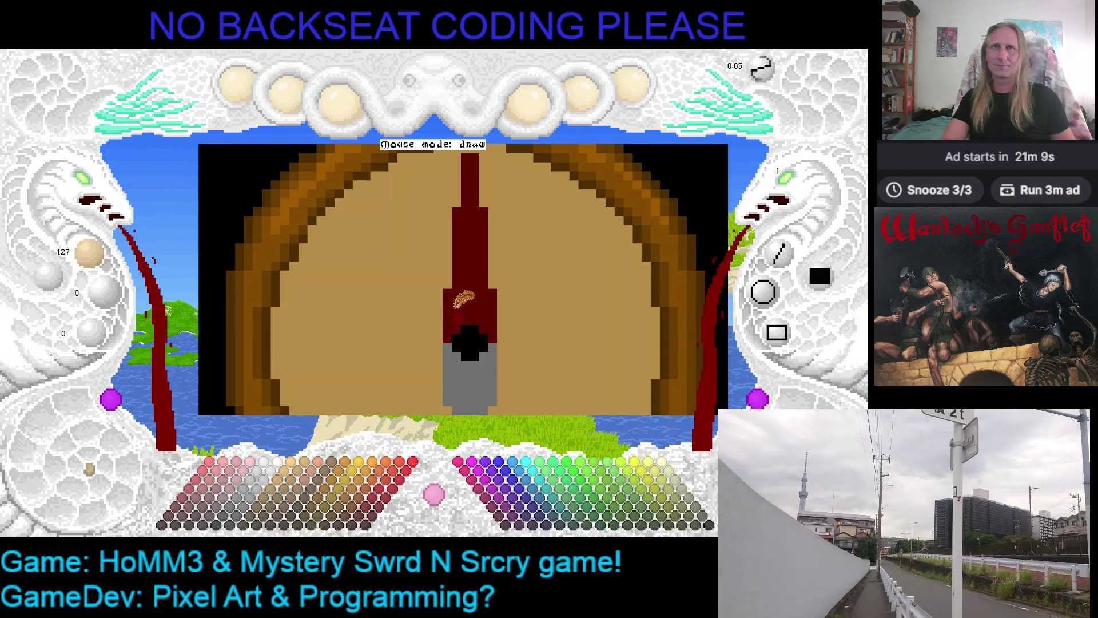
left_click_drag(463, 313, 463, 297)
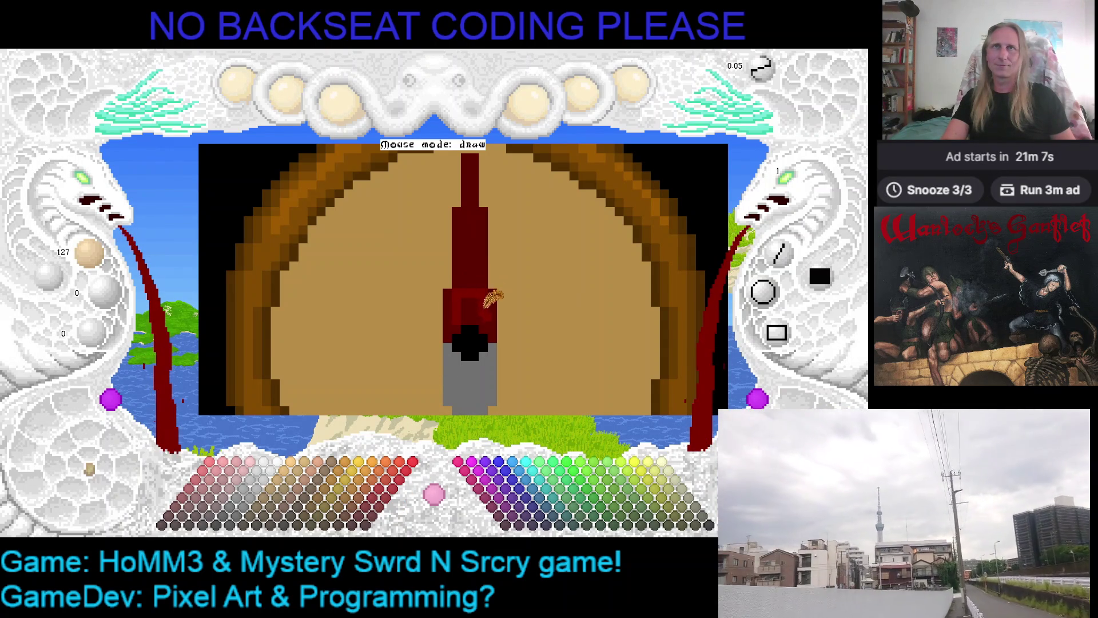
scroll(482, 277, "up", 2)
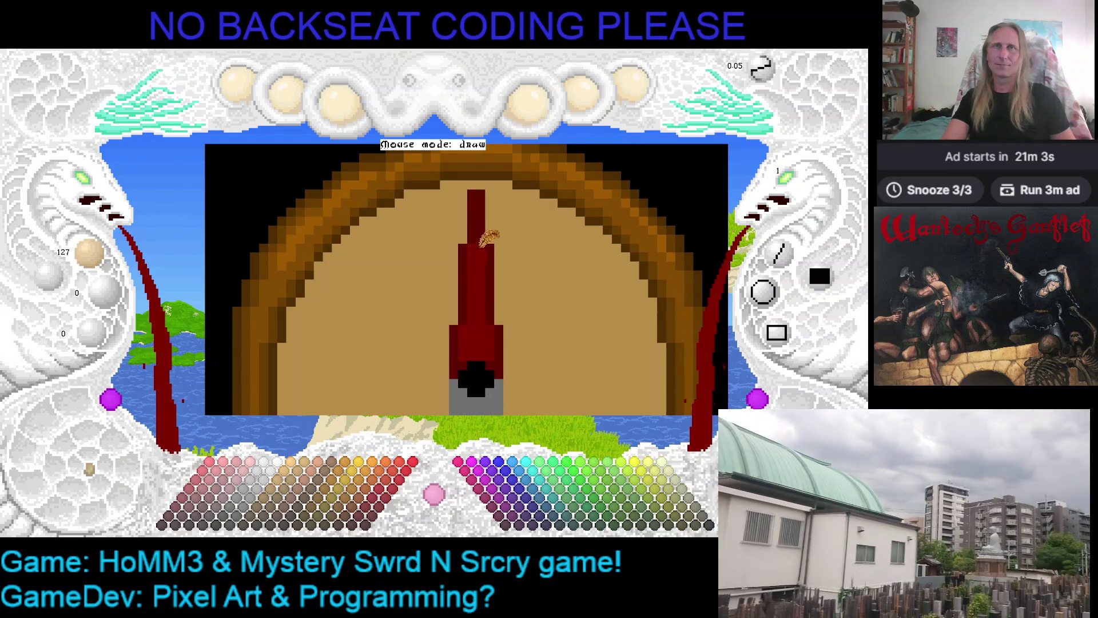
scroll(485, 324, "down", 4)
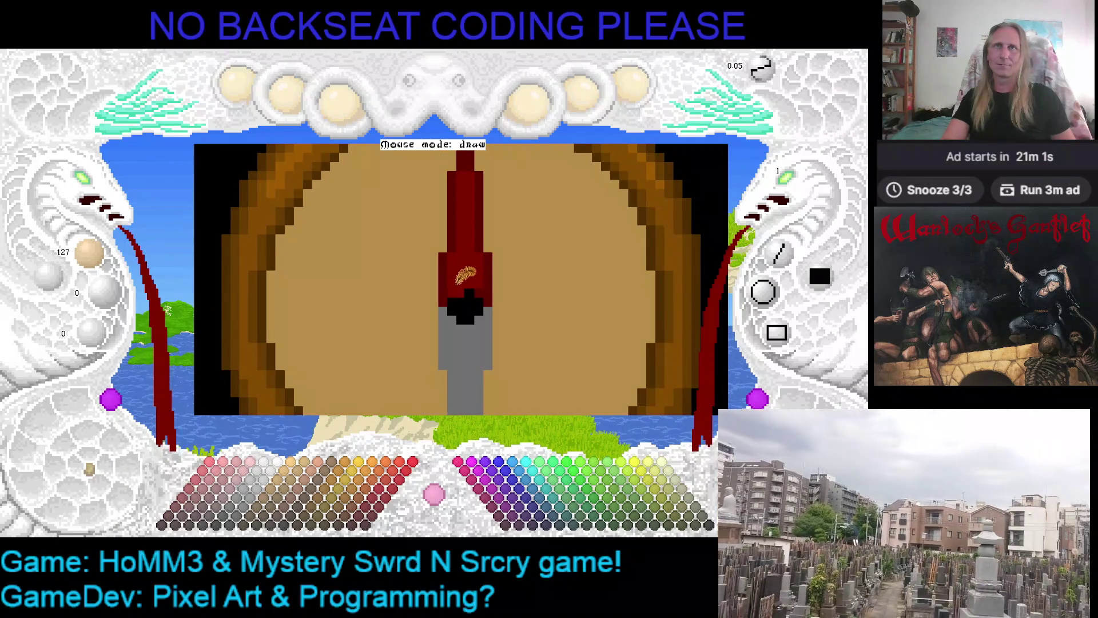
right_click(471, 347)
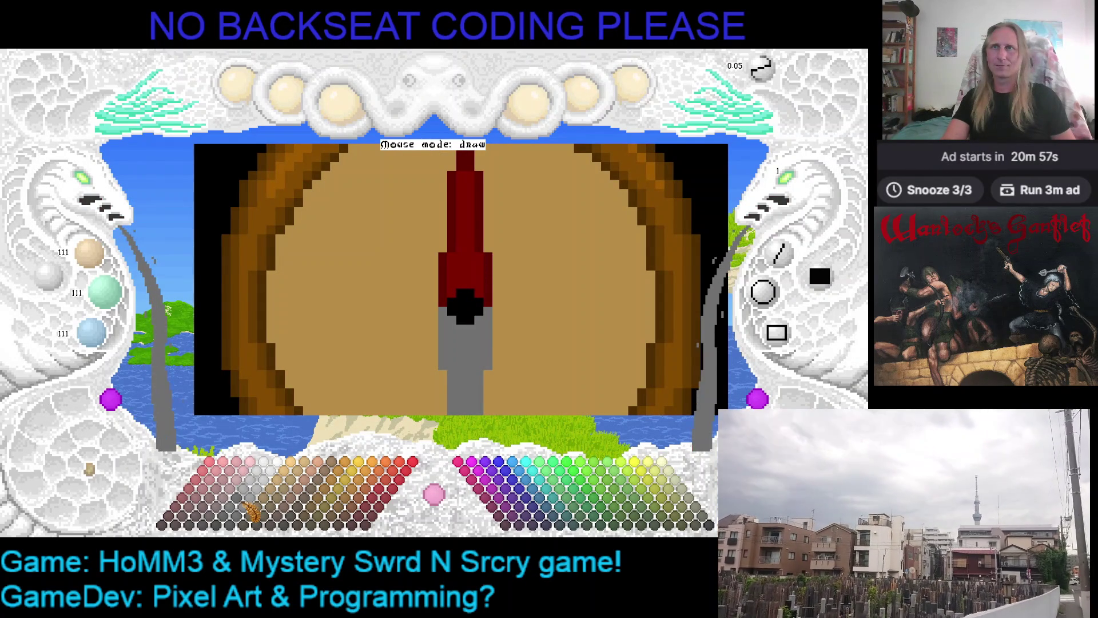
left_click(250, 514)
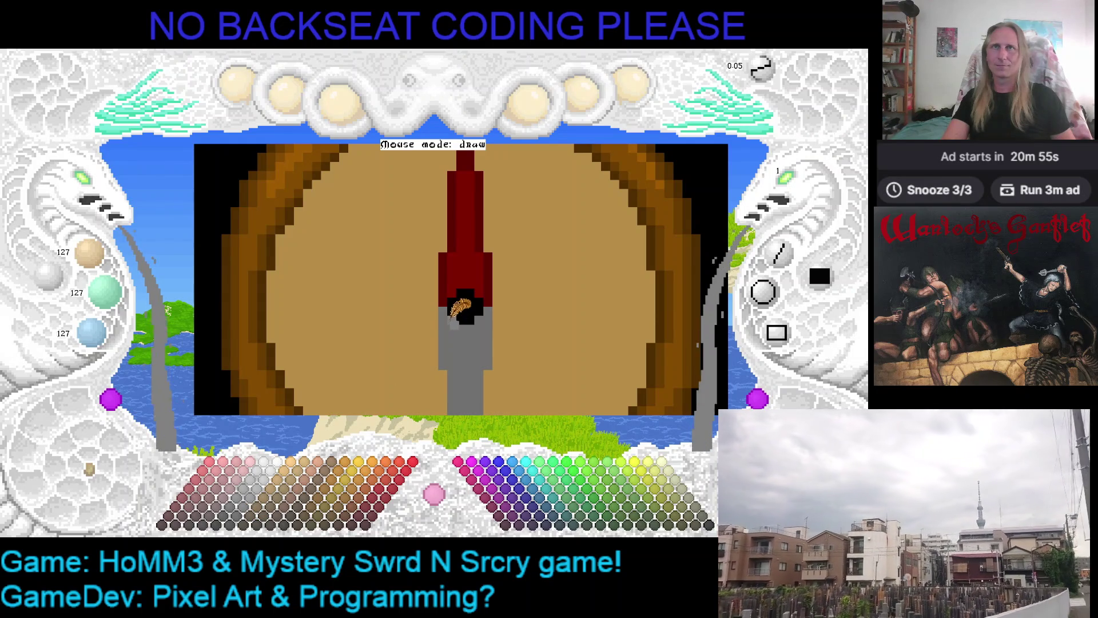
left_click(462, 329)
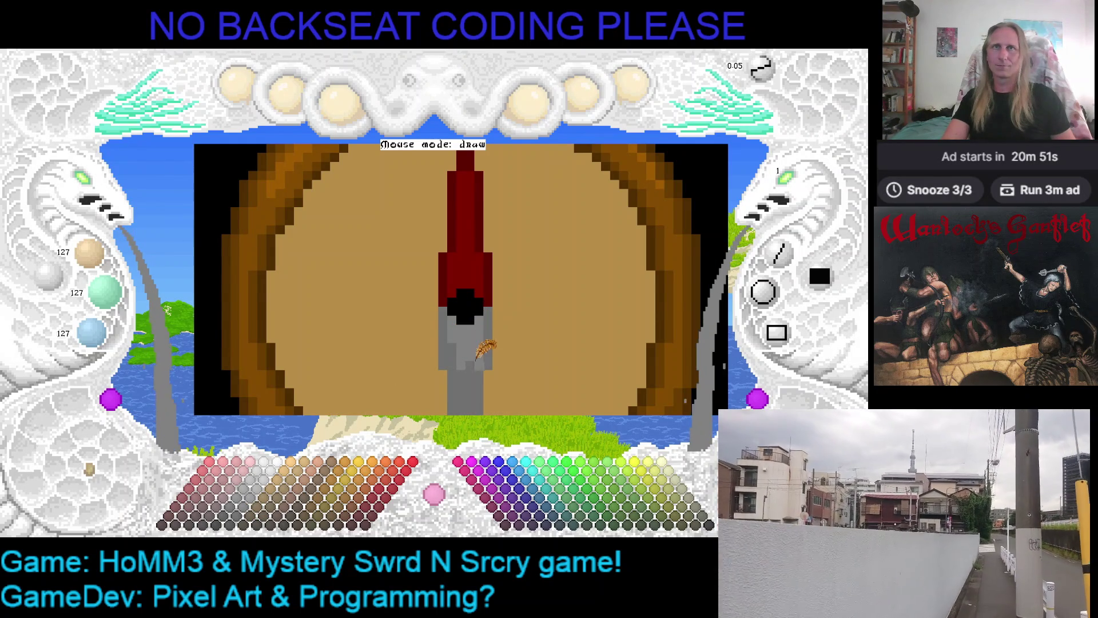
scroll(466, 331, "down", 2)
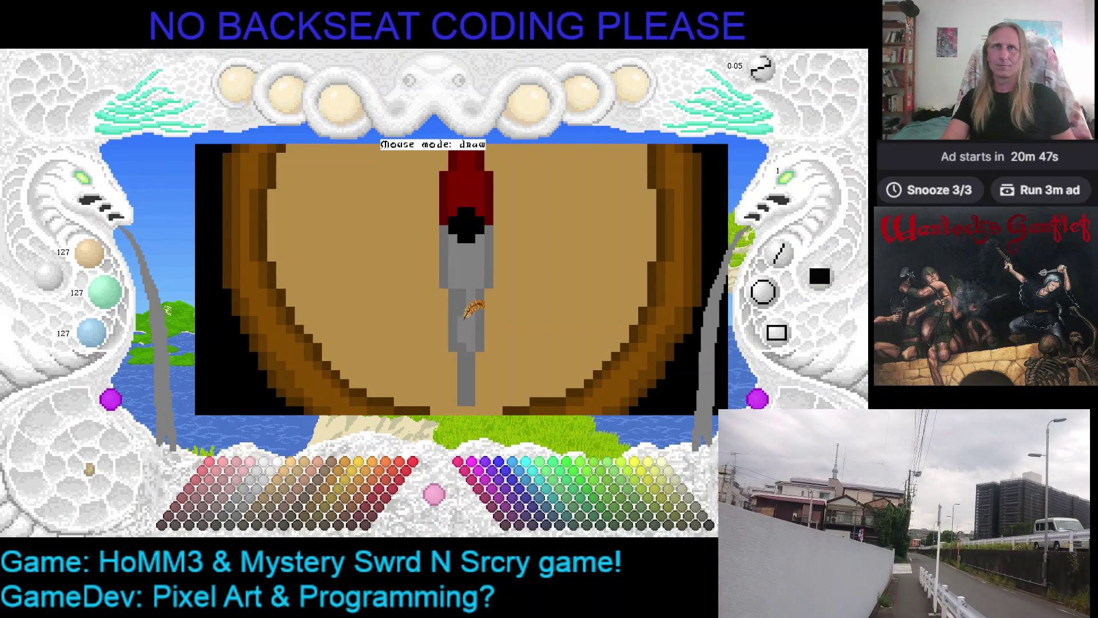
scroll(510, 321, "up", 2)
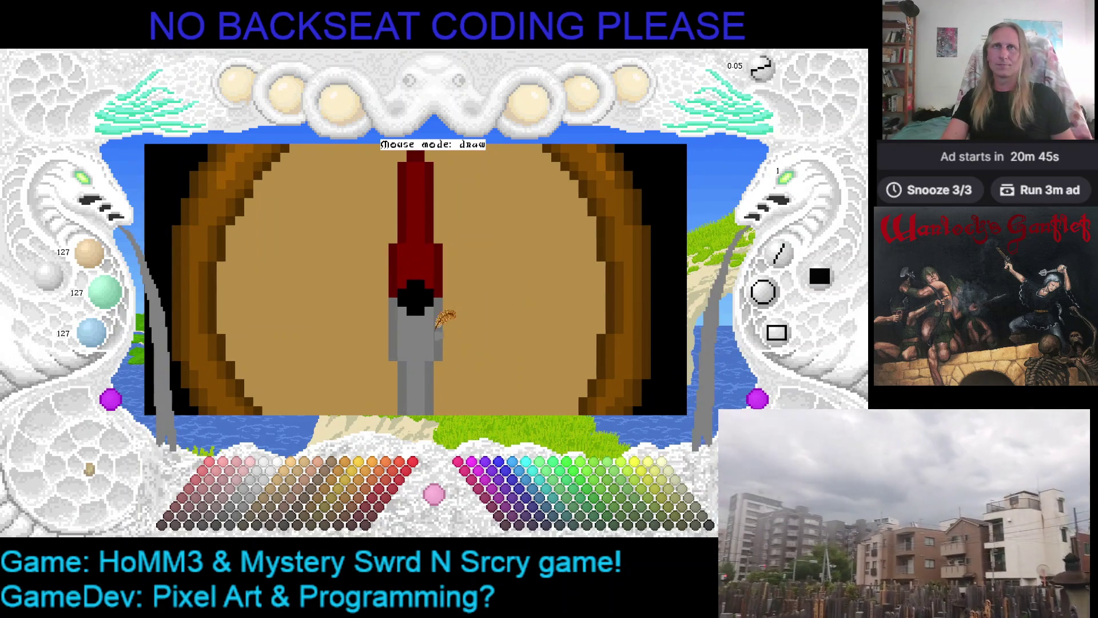
scroll(475, 334, "down", 1)
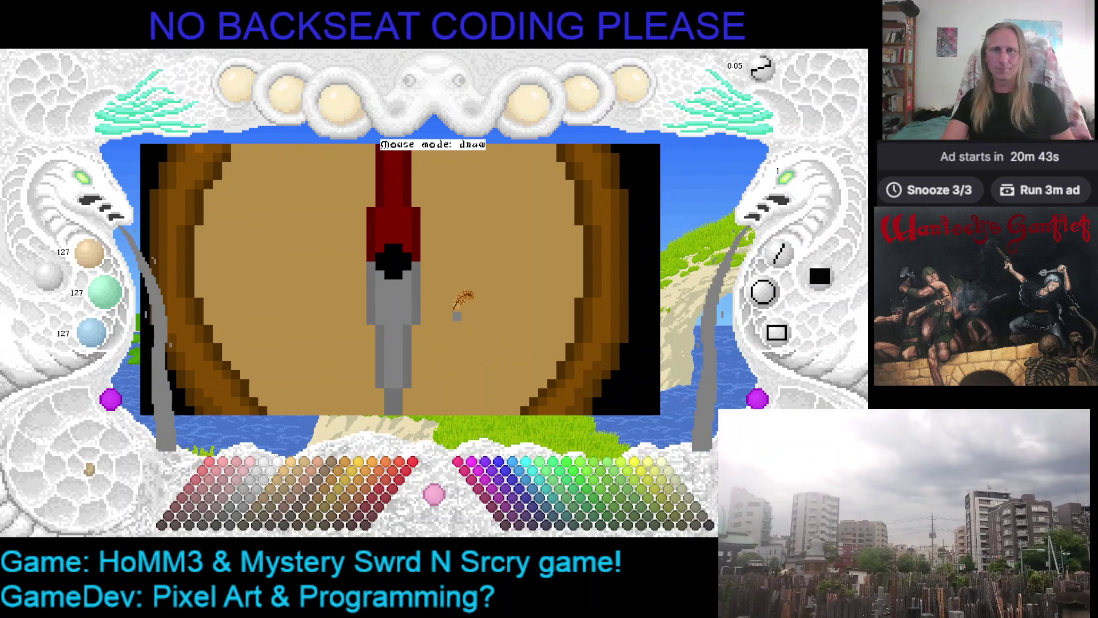
scroll(483, 309, "down", 1)
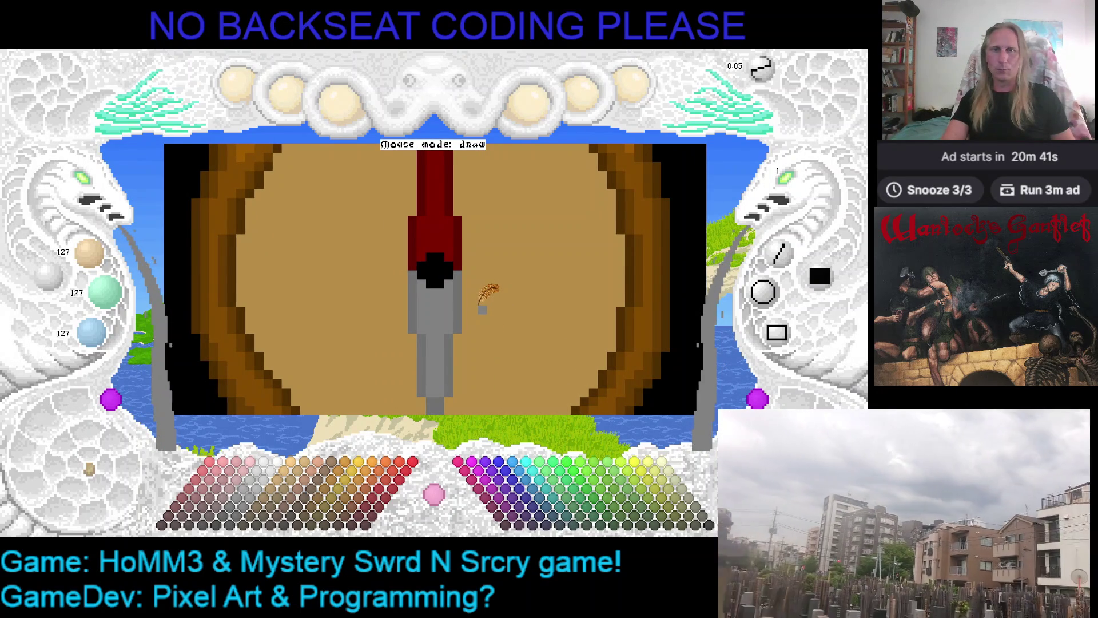
scroll(473, 254, "up", 1)
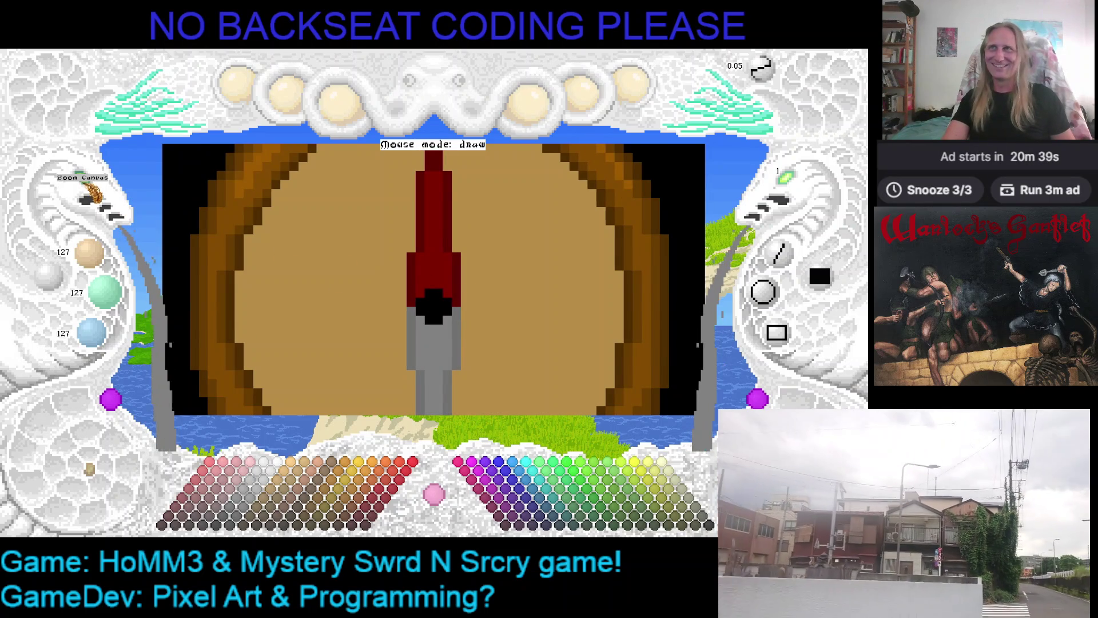
- Zoom out and eyedrop the ring's lighter brown 156/90/0 as the drawing colour
left_click(87, 199)
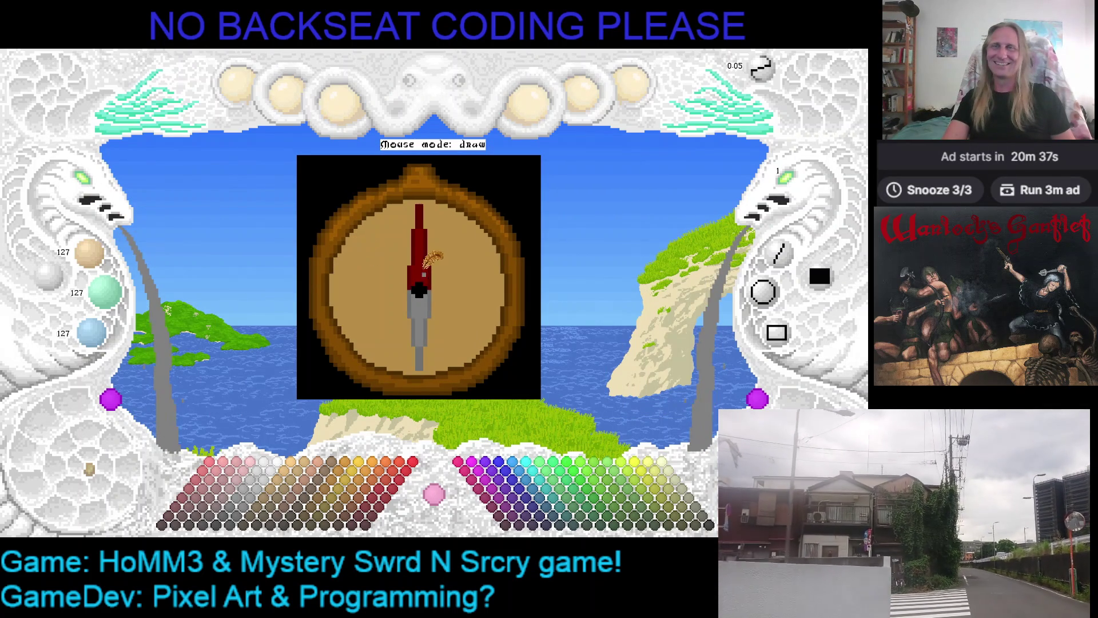
right_click(486, 210)
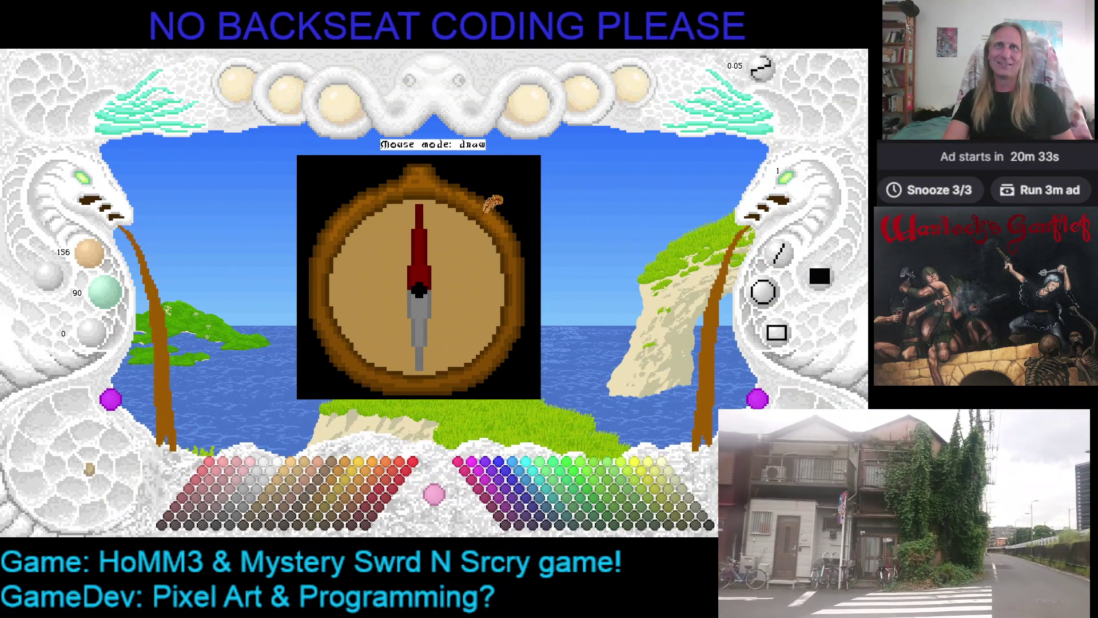
scroll(446, 199, "up", 2)
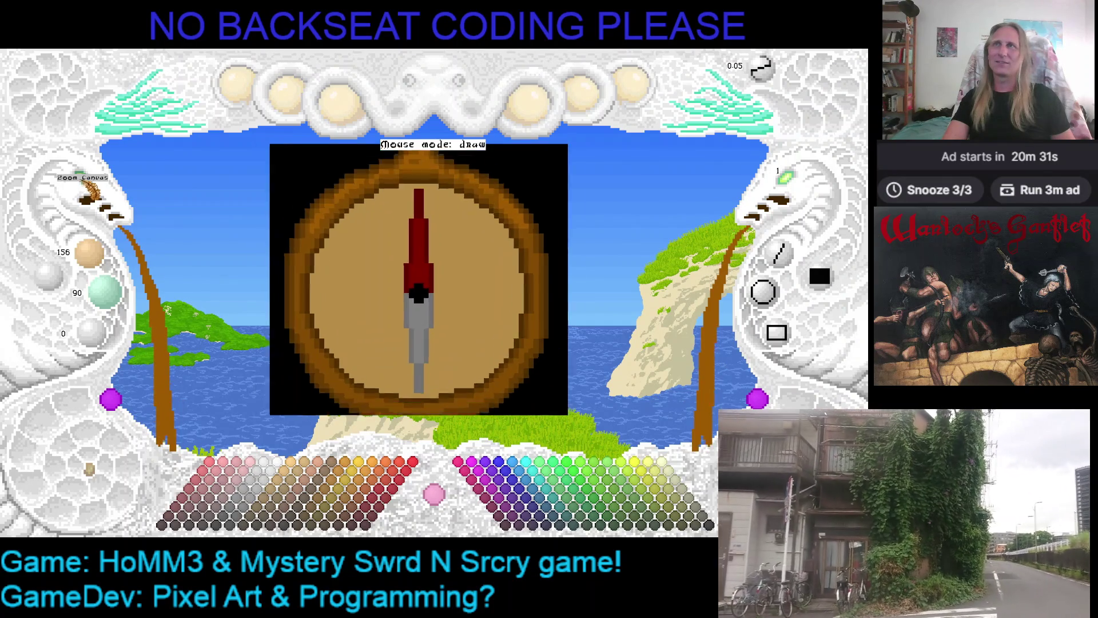
right_click(443, 212)
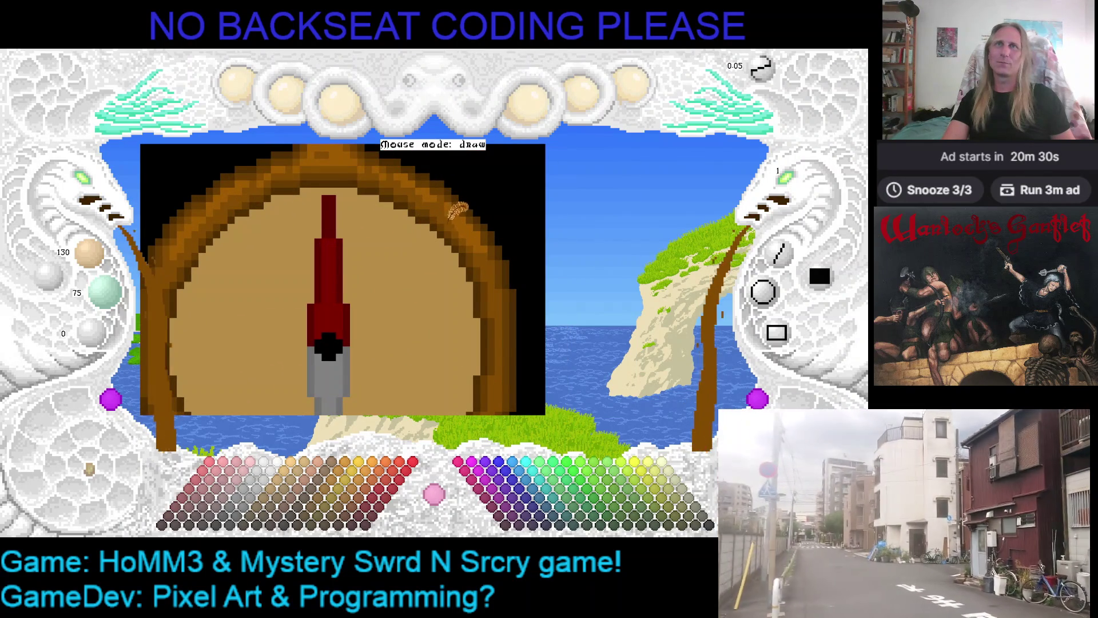
right_click(461, 222)
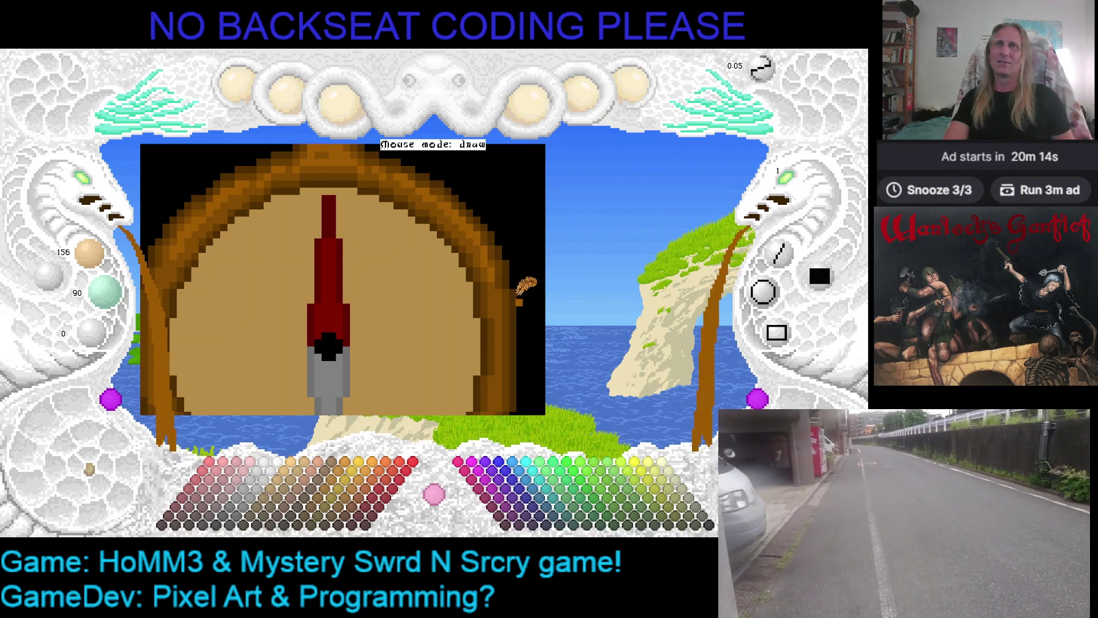
- Pan the compass view left and sample the tan of the compass face
key("Left")
key("Left")
key("Left")
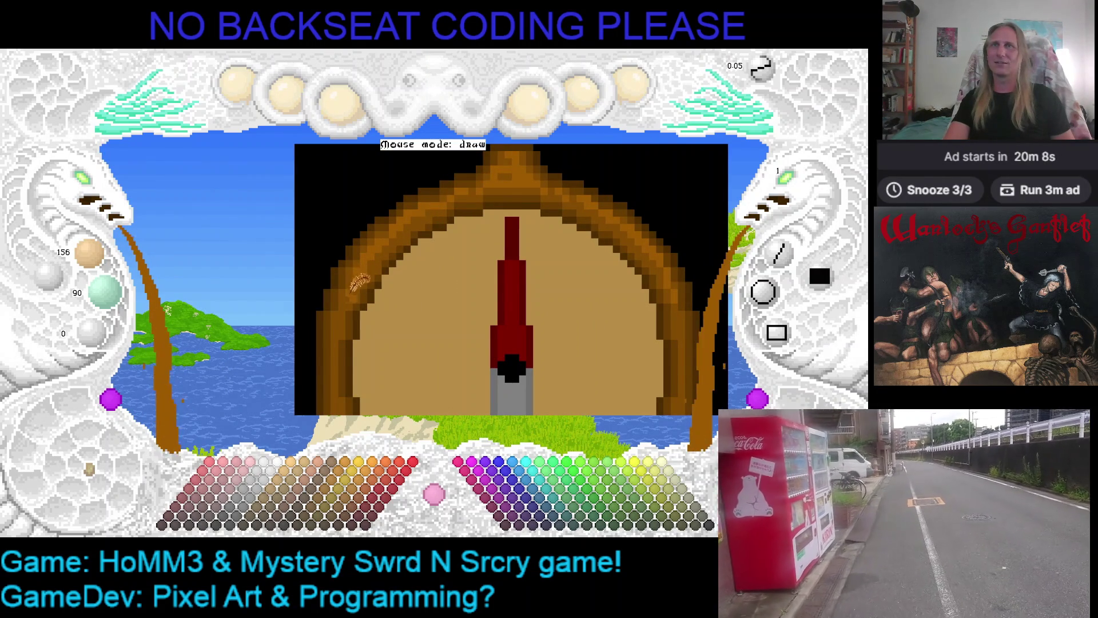
key("Right")
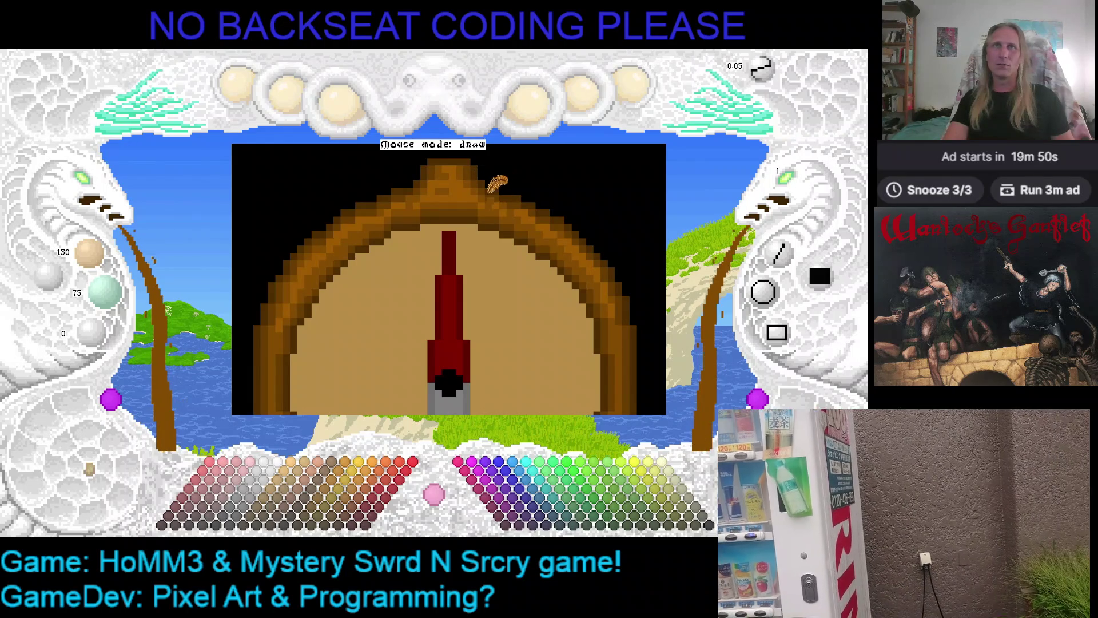
left_click_drag(540, 197, 472, 228)
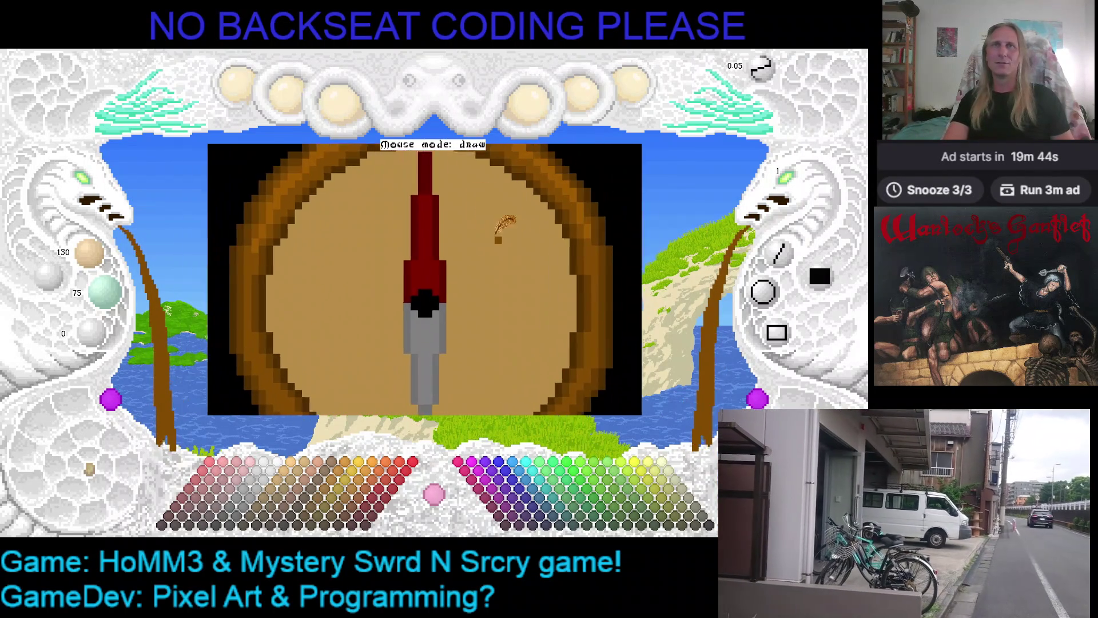
right_click(371, 367)
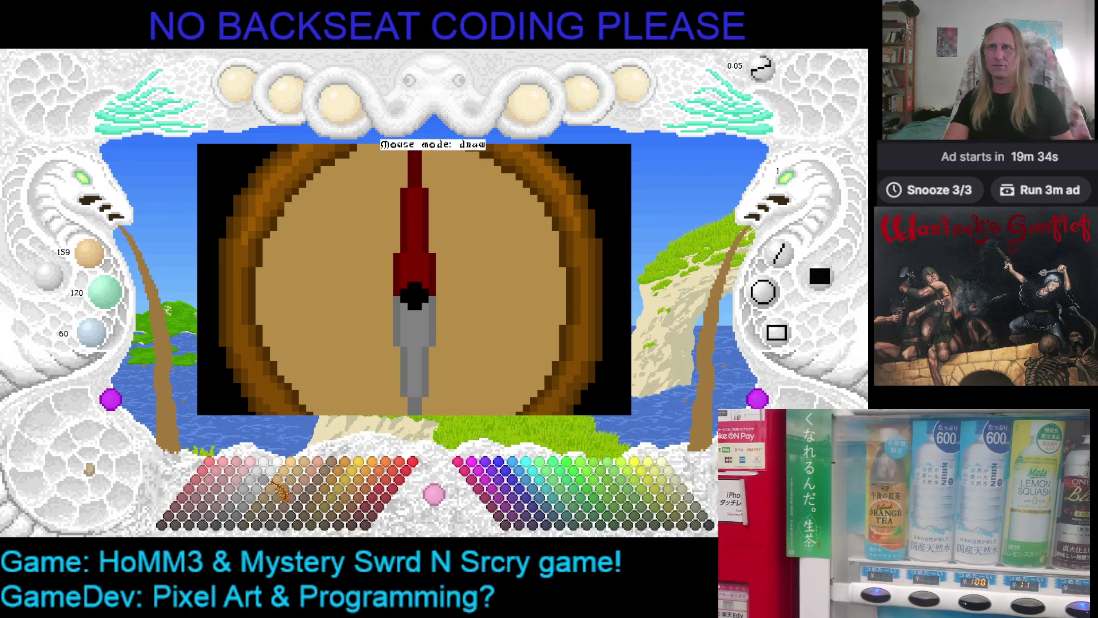
- Try lighter and darker palette tans, settling on 156/120/60, then switch to black
left_click(286, 490)
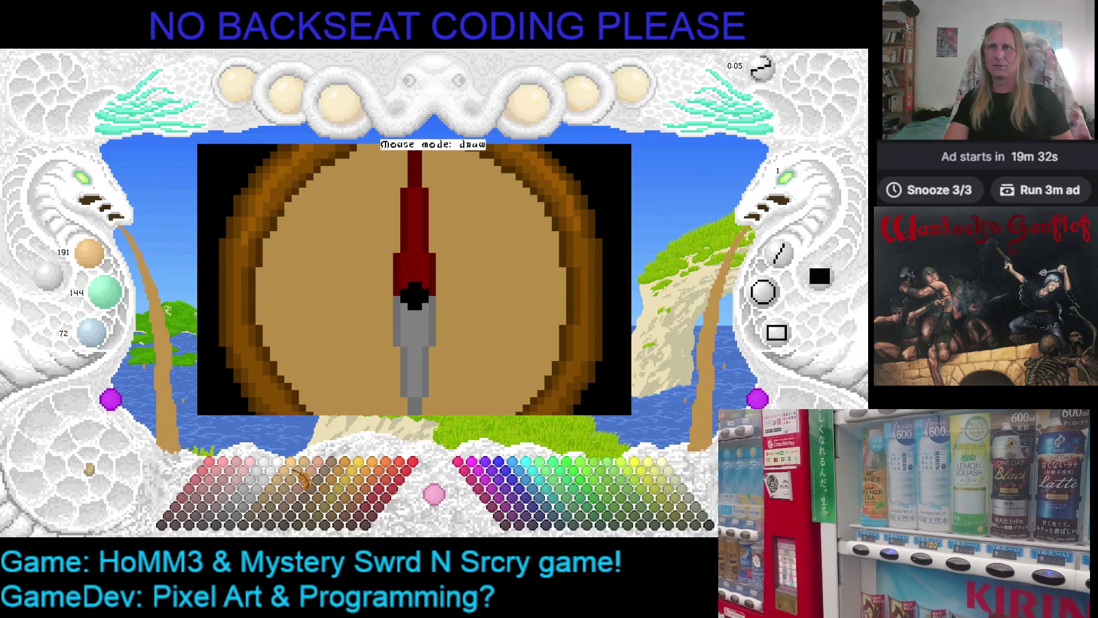
left_click(289, 500)
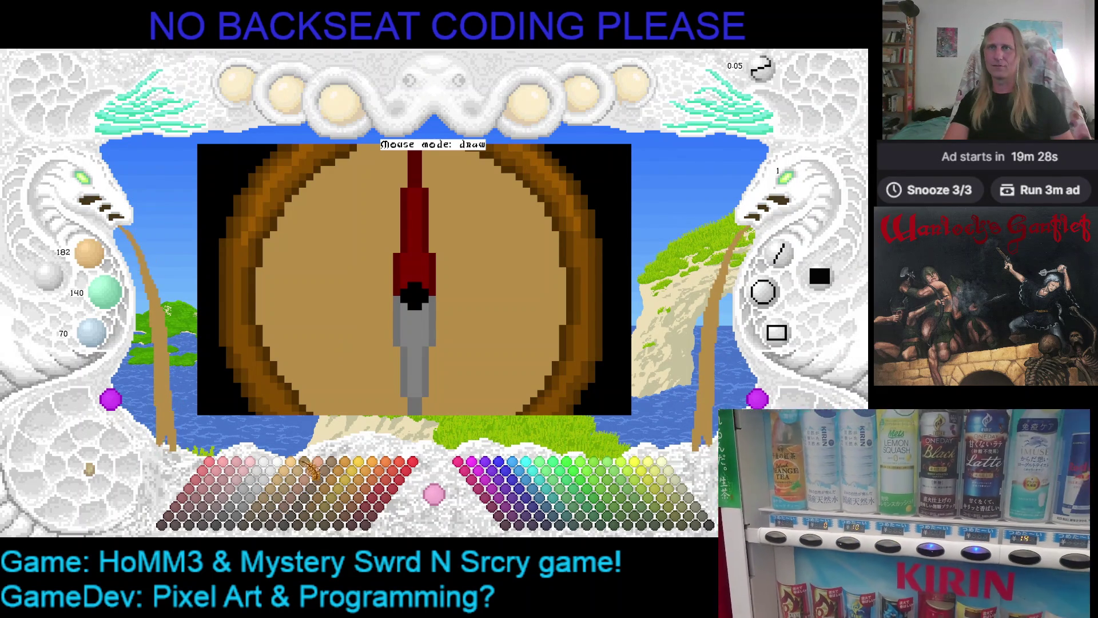
left_click(298, 496)
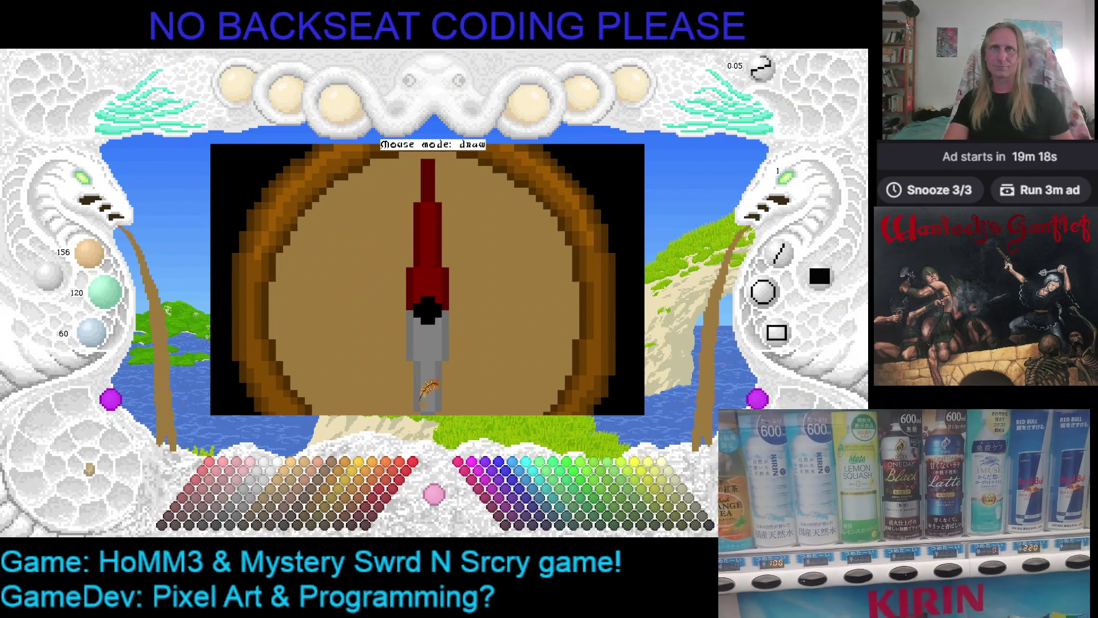
left_click(713, 527)
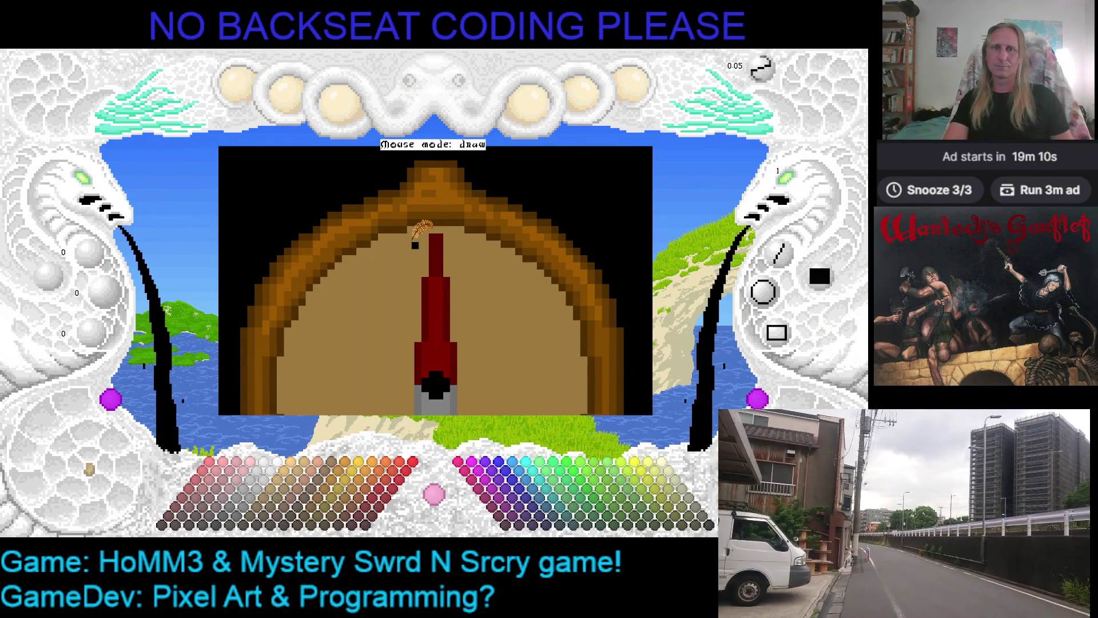
- Draw the N's left upright, diagonal and right upright in black at the needle tip
left_click_drag(411, 243, 413, 278)
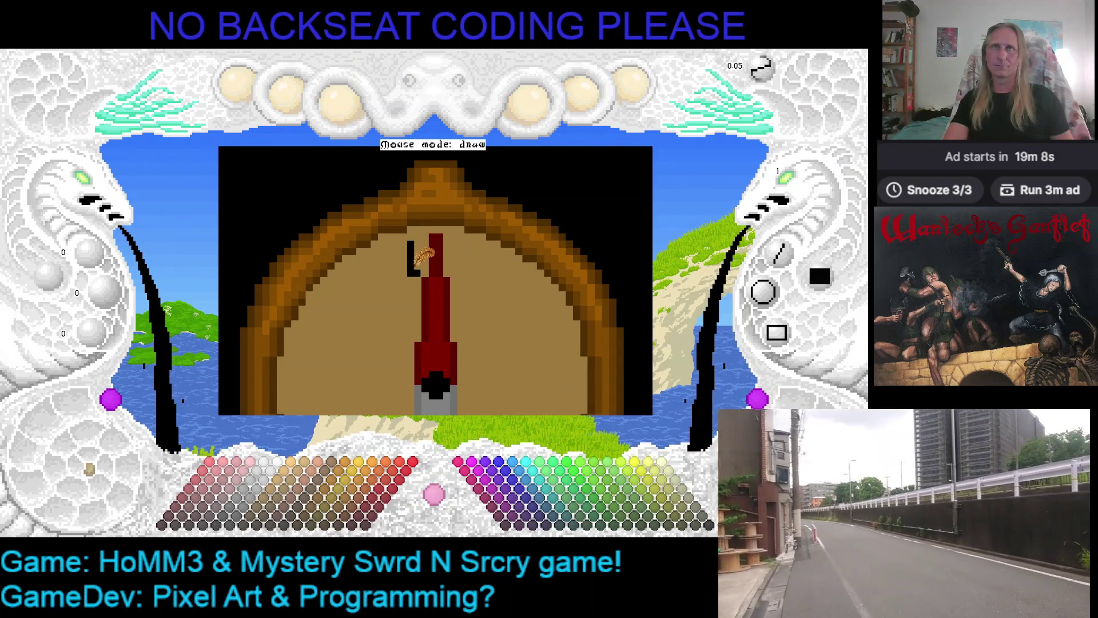
left_click(419, 249)
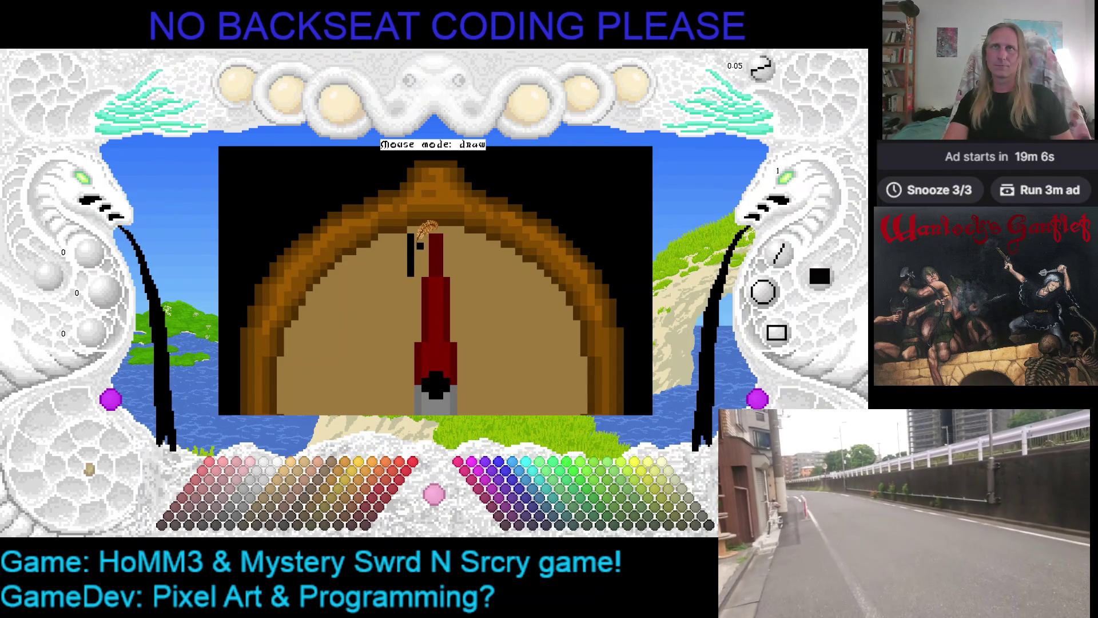
left_click(437, 256)
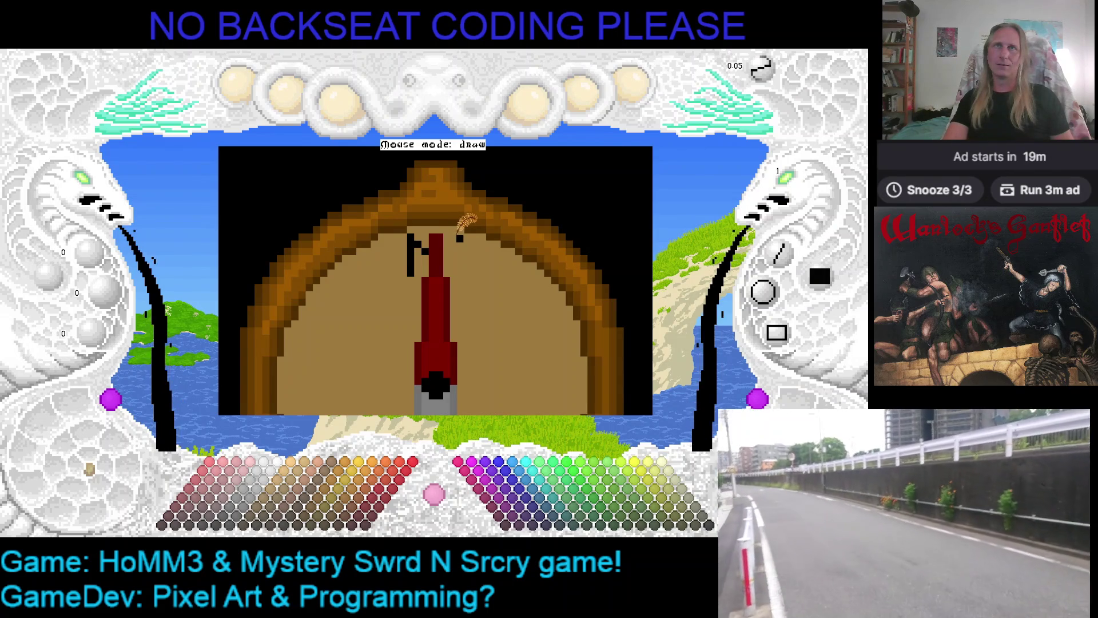
left_click_drag(456, 239, 456, 273)
mouse_move(419, 239)
left_mouse_down()
mouse_move(416, 273)
mouse_move(410, 249)
left_mouse_up()
- Touch up the N's diagonal, undo a stray dark red pixel, and finish the N
right_click(415, 277)
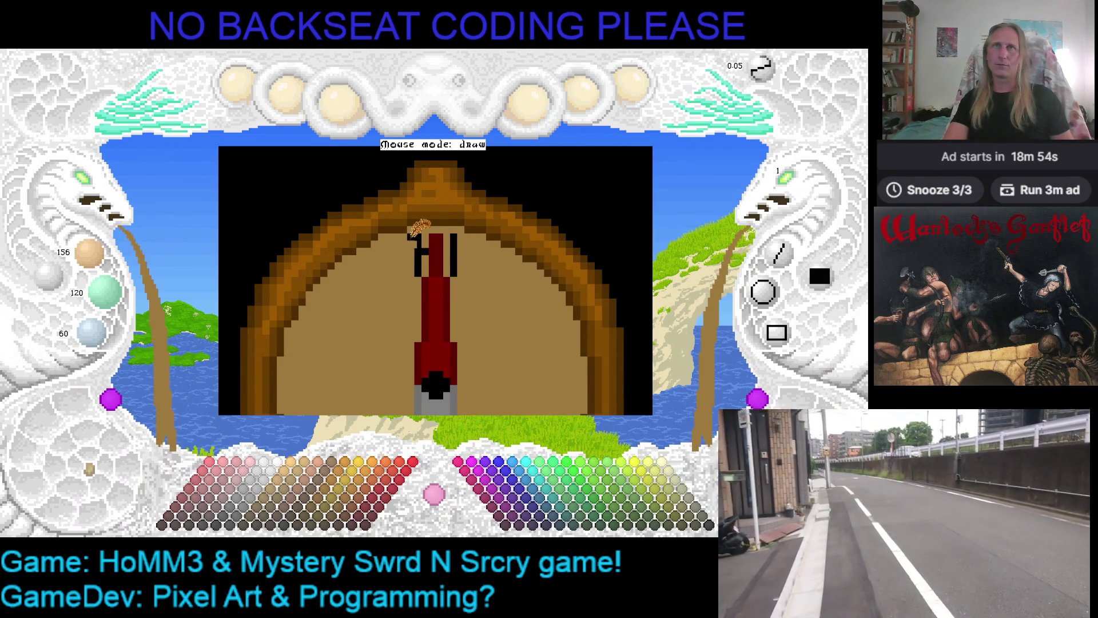
right_click(422, 242)
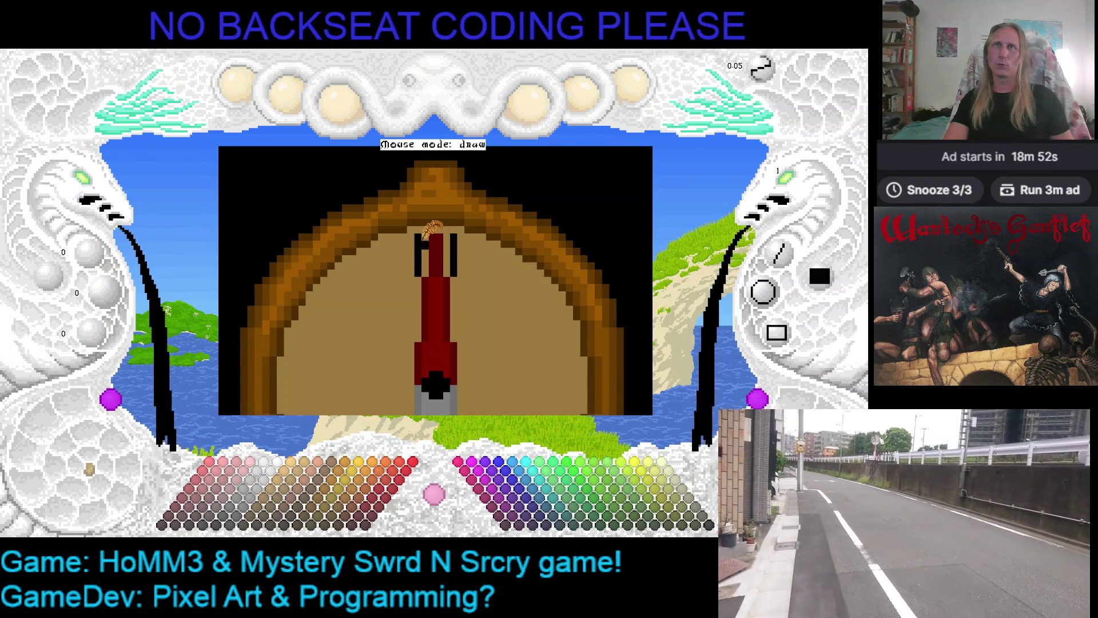
left_click(438, 257)
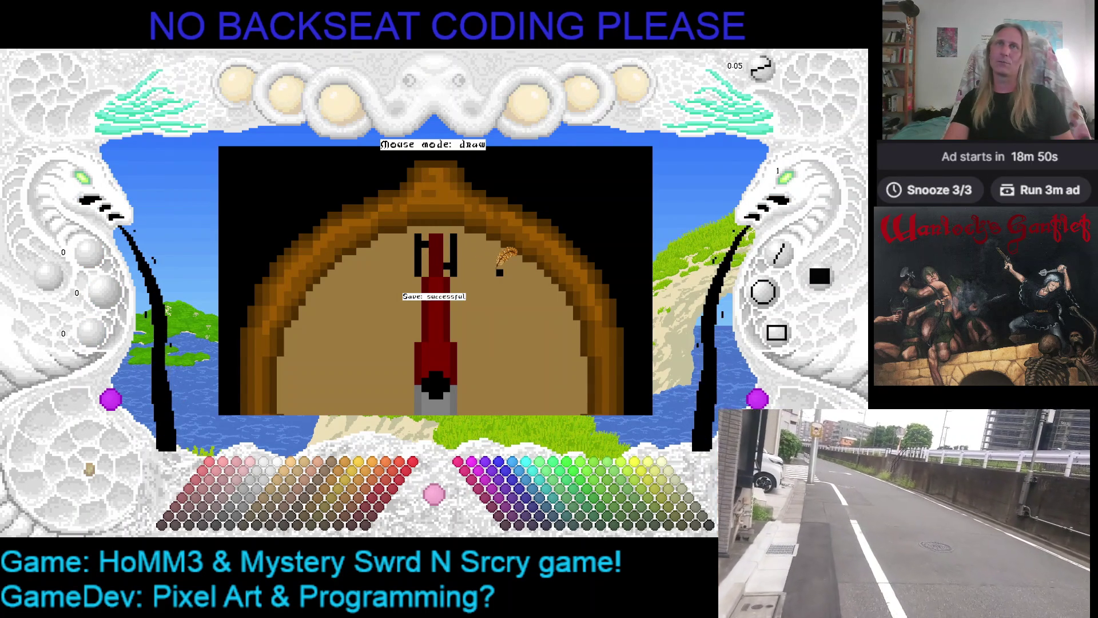
right_click(445, 237)
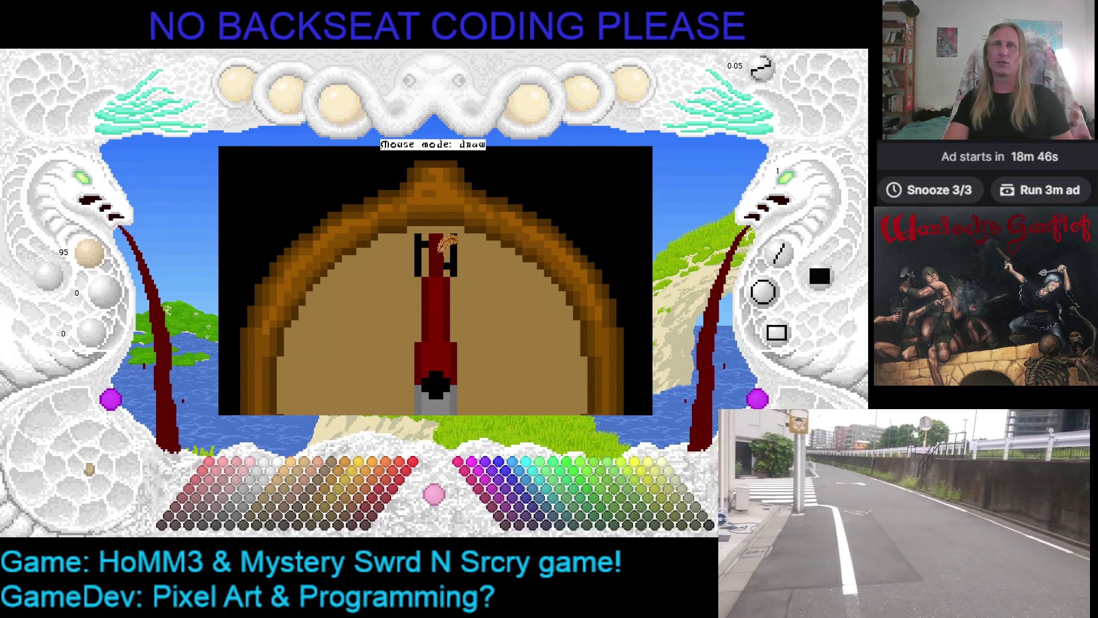
left_click(461, 240)
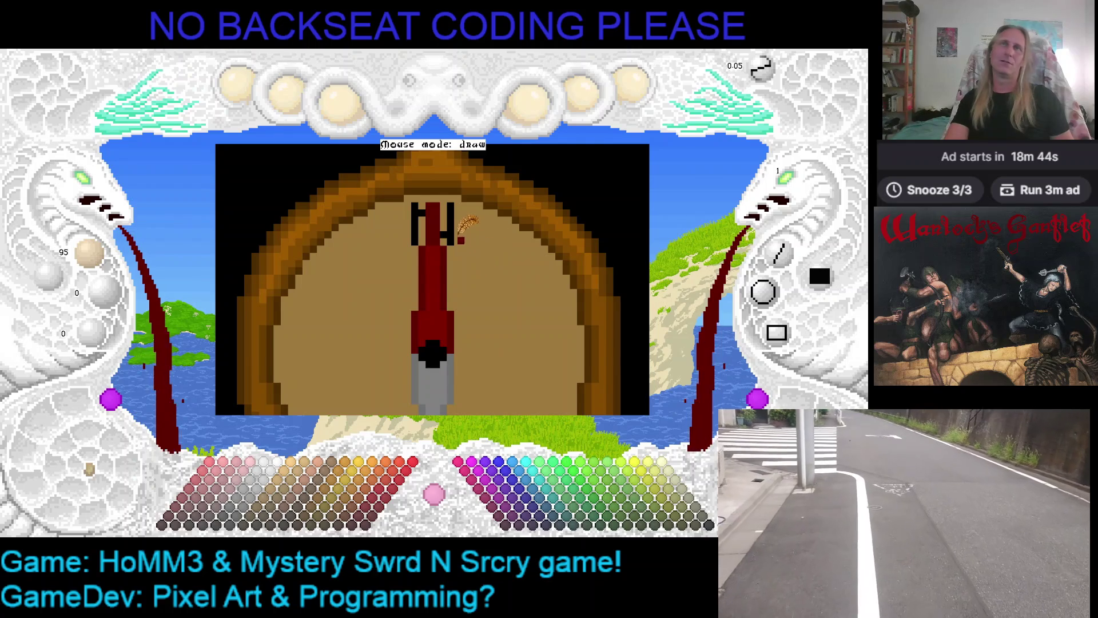
key("ctrl+z")
left_click(481, 254)
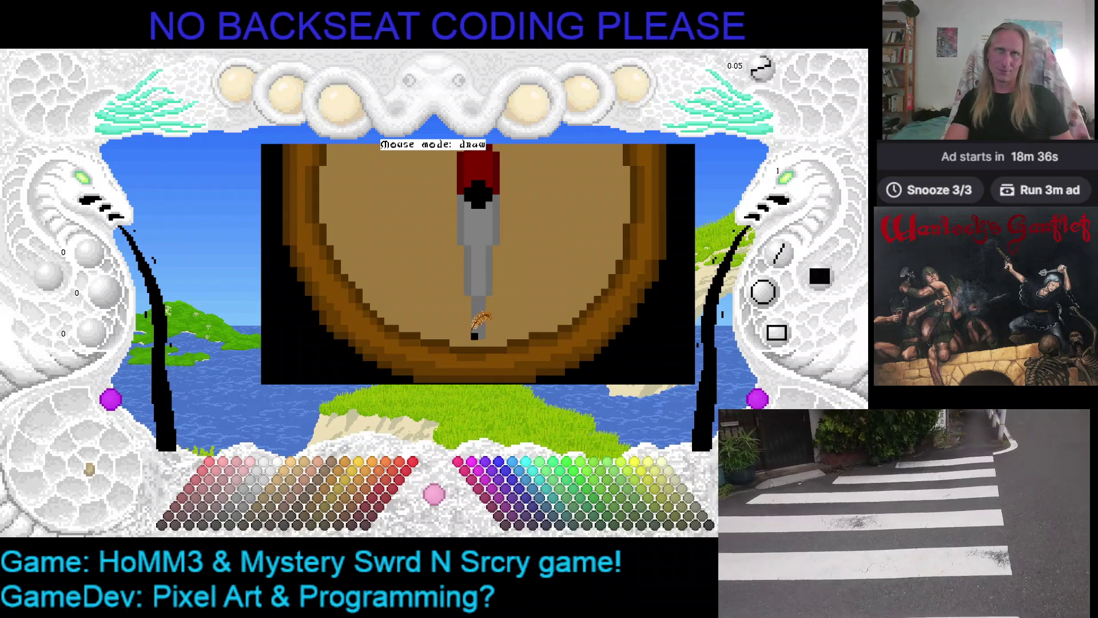
left_click(494, 231)
- Paint the S's bottom bar, middle and upper curve in black pixels beneath the grey base
left_click(464, 324)
left_click(472, 321)
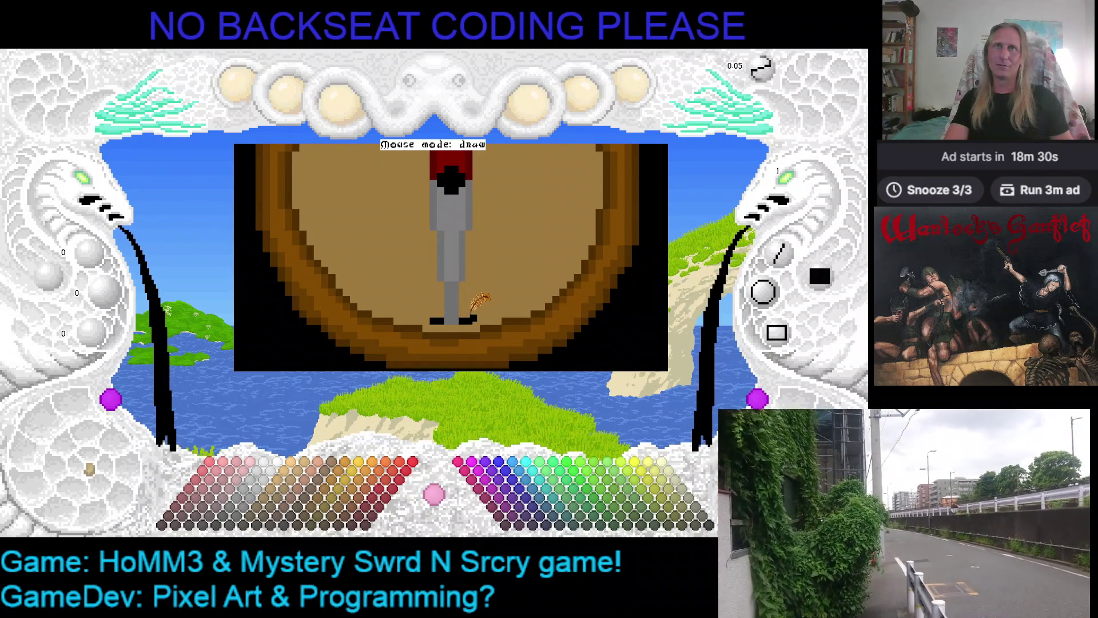
right_click(468, 315)
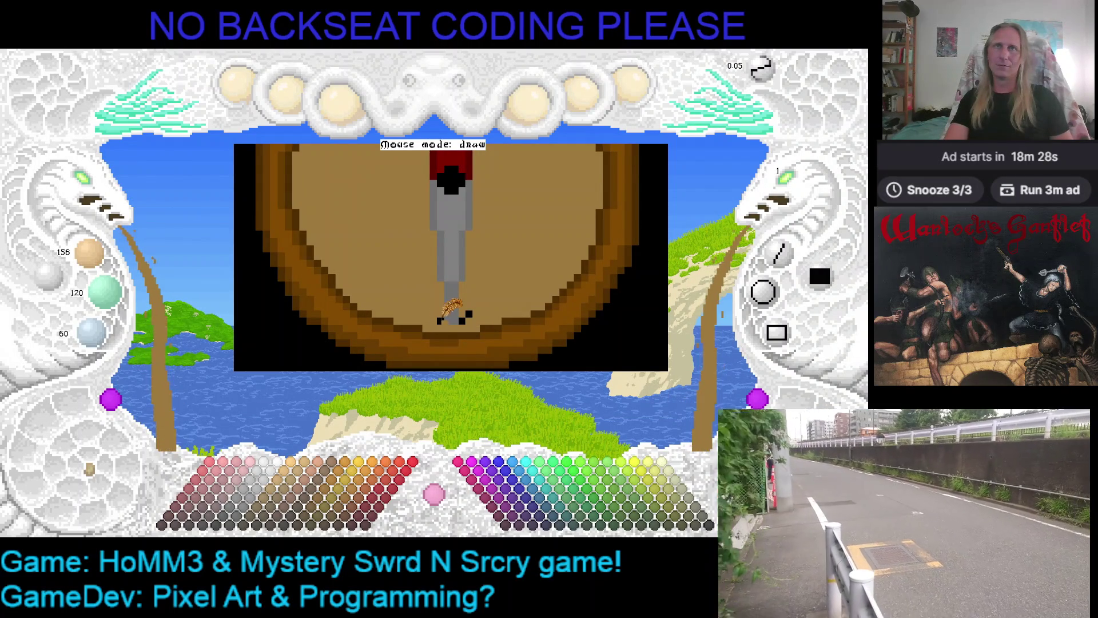
right_click(441, 322)
left_click(463, 307)
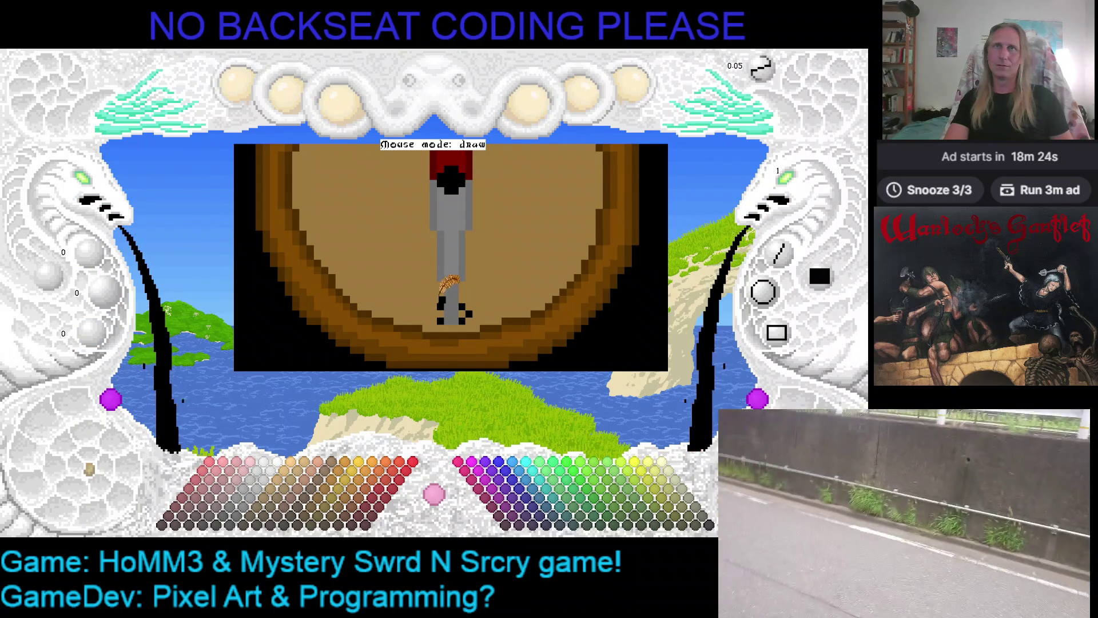
left_click(463, 294)
left_click(472, 292)
left_click(510, 304)
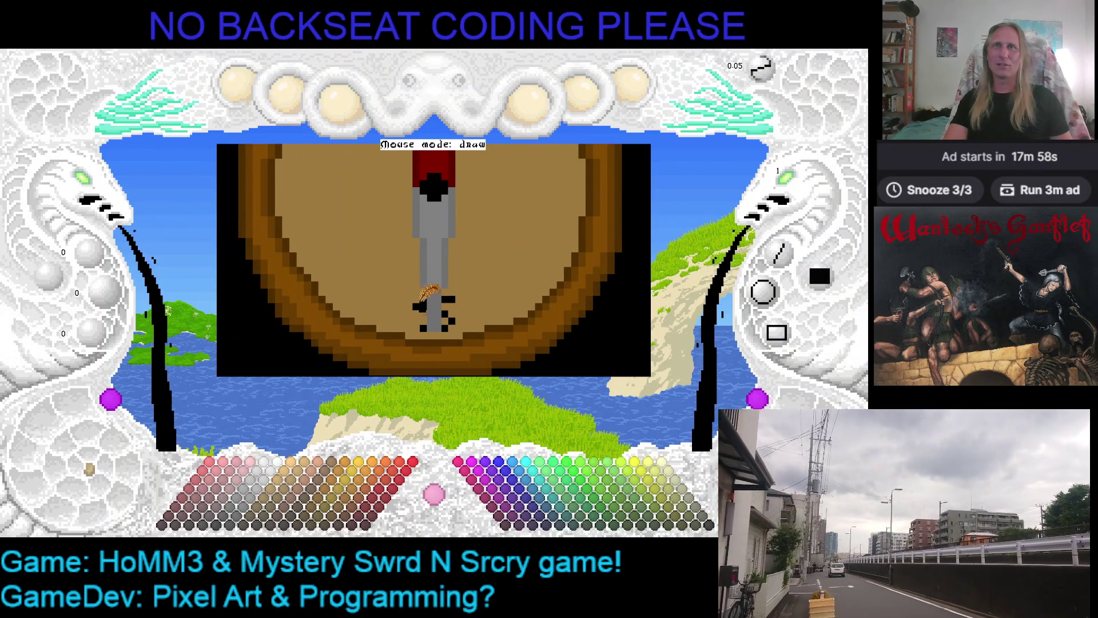
right_click(428, 293)
scroll(489, 275, "down", 1)
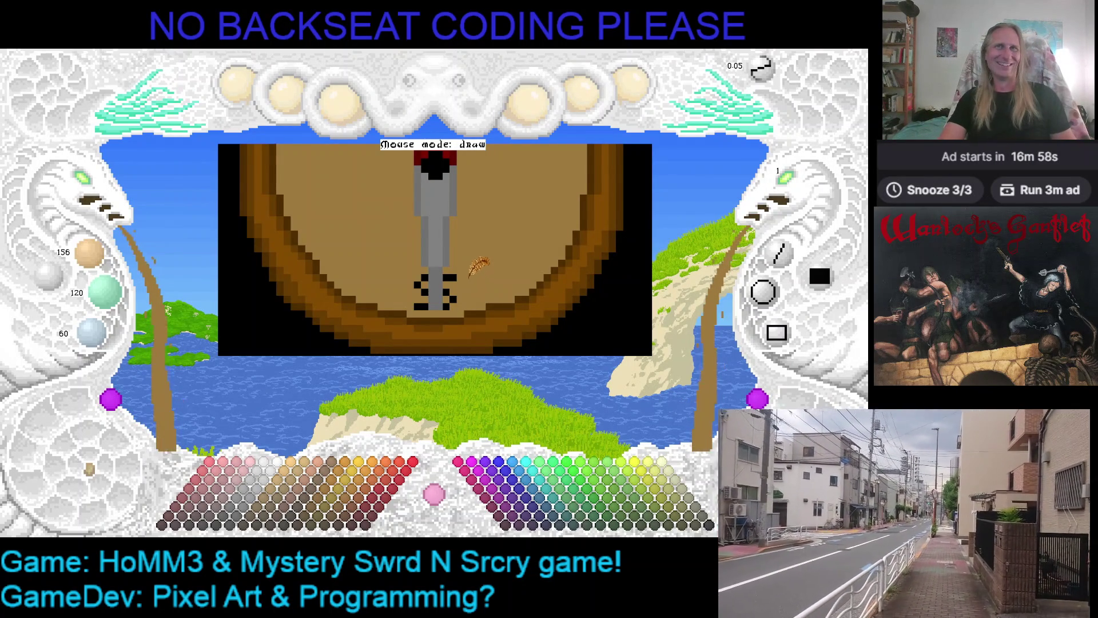
- Add a final black pixel to the S and scroll left toward the dial's west side
scroll(470, 275, "up", 1)
left_click(493, 298)
scroll(494, 298, "up", 1)
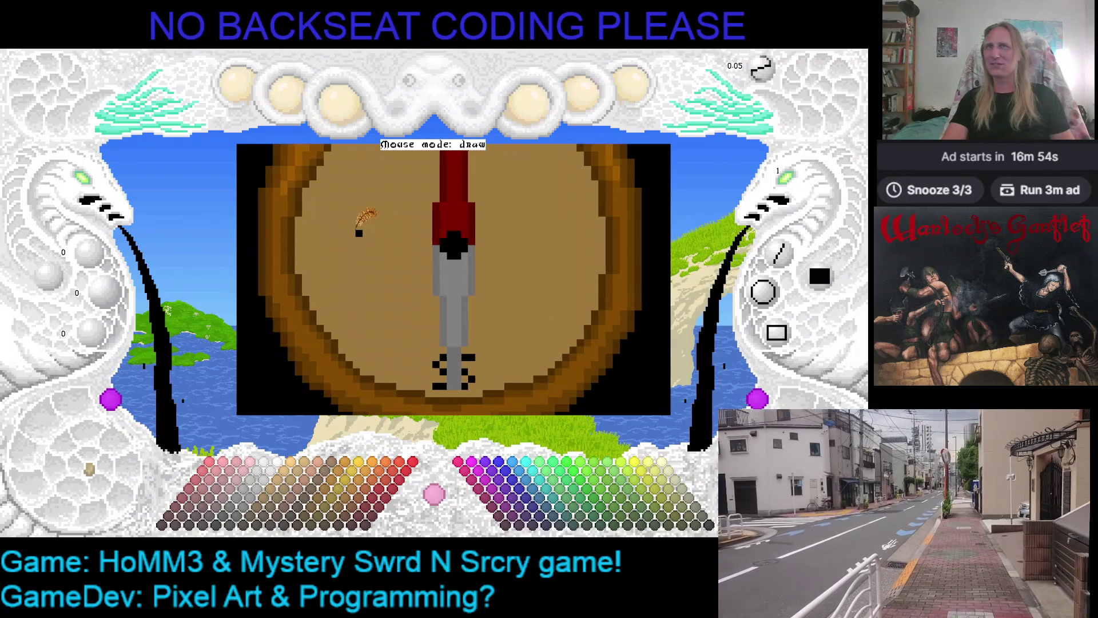
scroll(359, 226, "left", 2)
- Freehand a black W left of the needle, undo a stray dot, and save
mouse_move(358, 231)
left_mouse_down()
mouse_move(372, 262)
mouse_move(391, 267)
mouse_move(400, 227)
left_mouse_up()
left_click(418, 239)
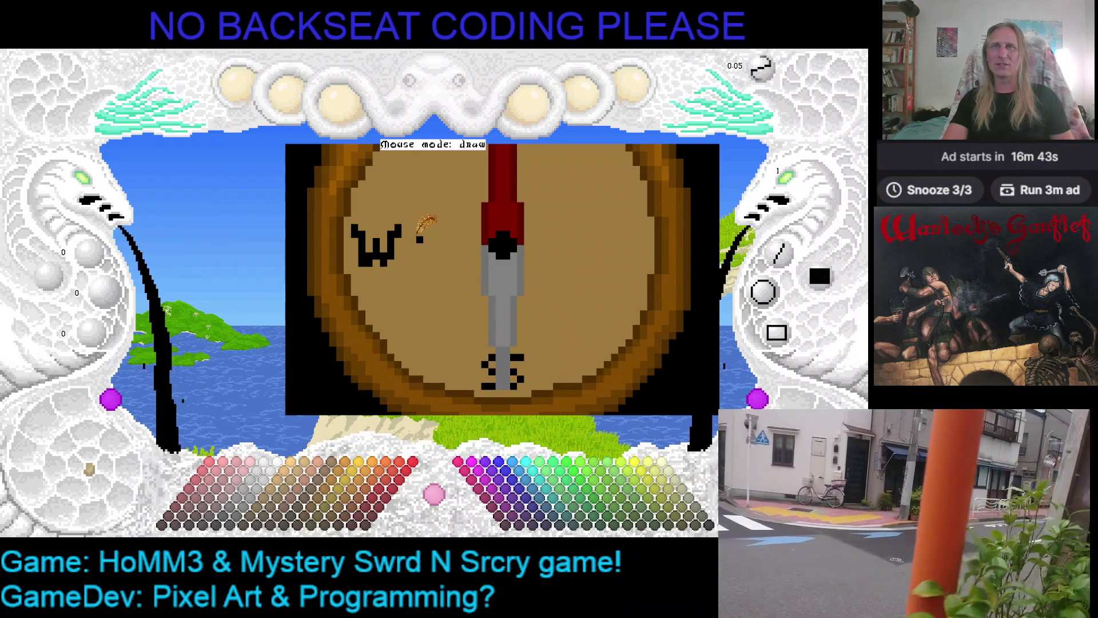
key("ctrl+z")
right_click(409, 247)
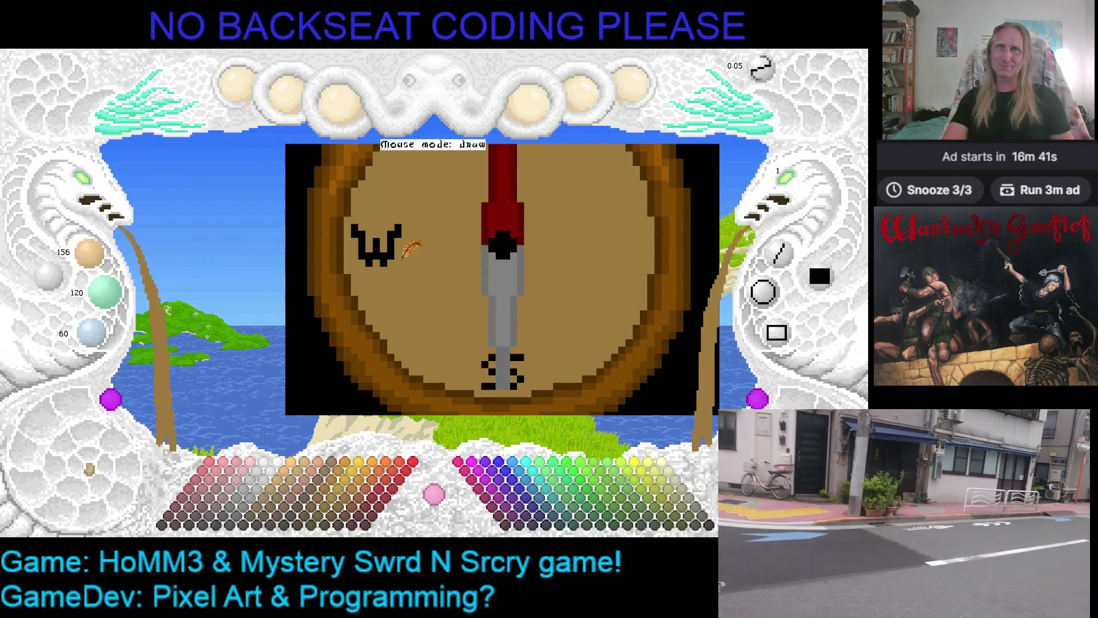
key("ctrl+s")
- Reposition the view and thicken the W's right arm in black
key("Right")
key("Up")
key("Right")
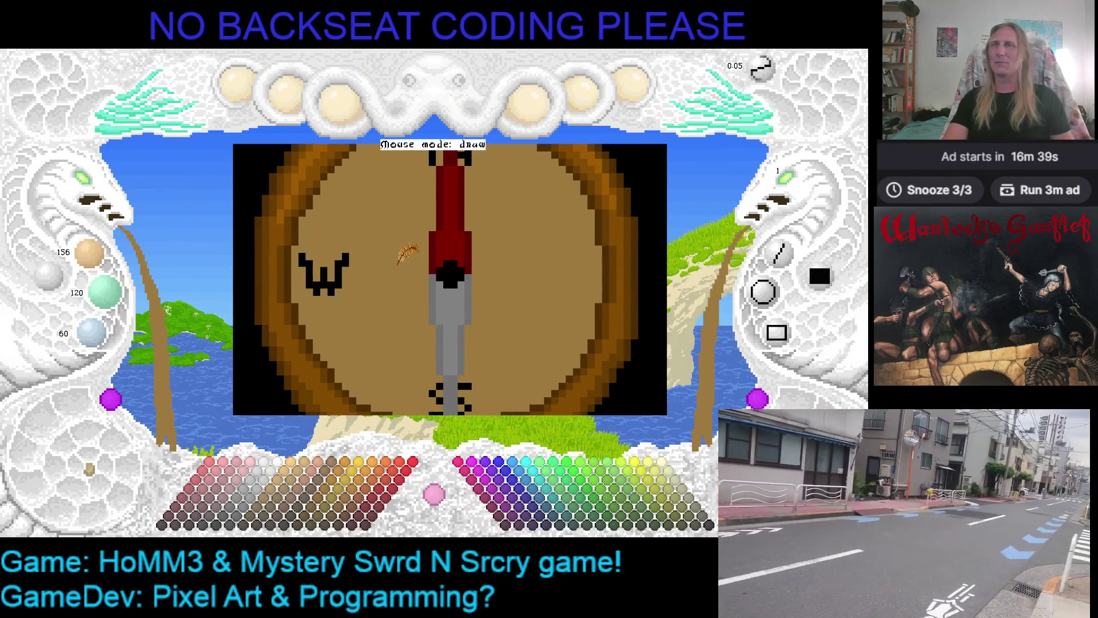
right_click(345, 258)
left_click_drag(346, 254, 346, 278)
right_click(318, 244)
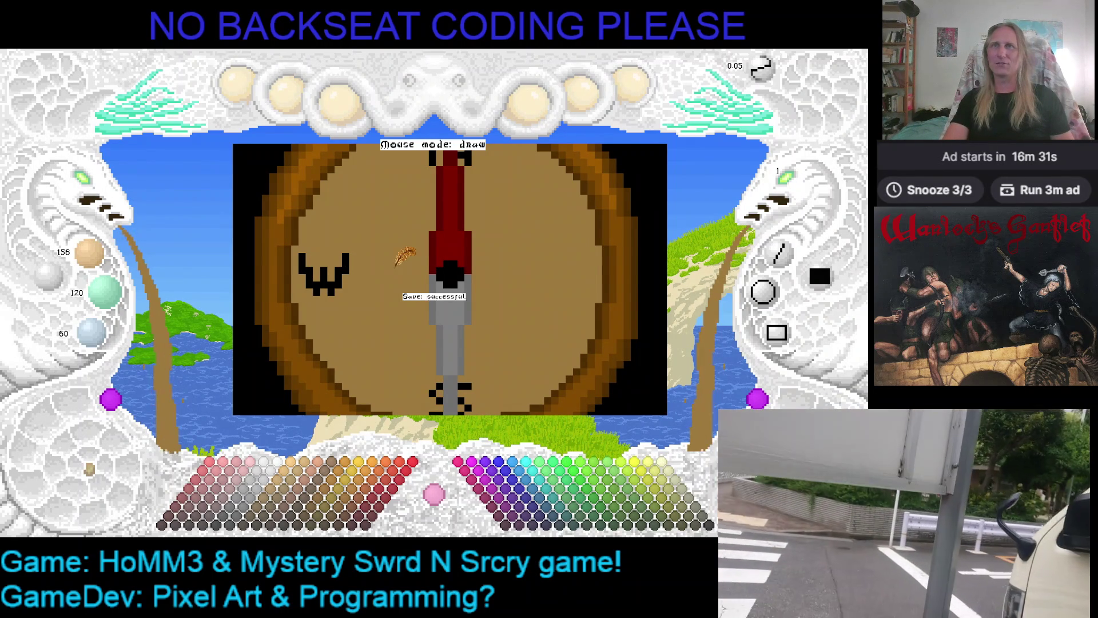
key("Right")
right_click(295, 267)
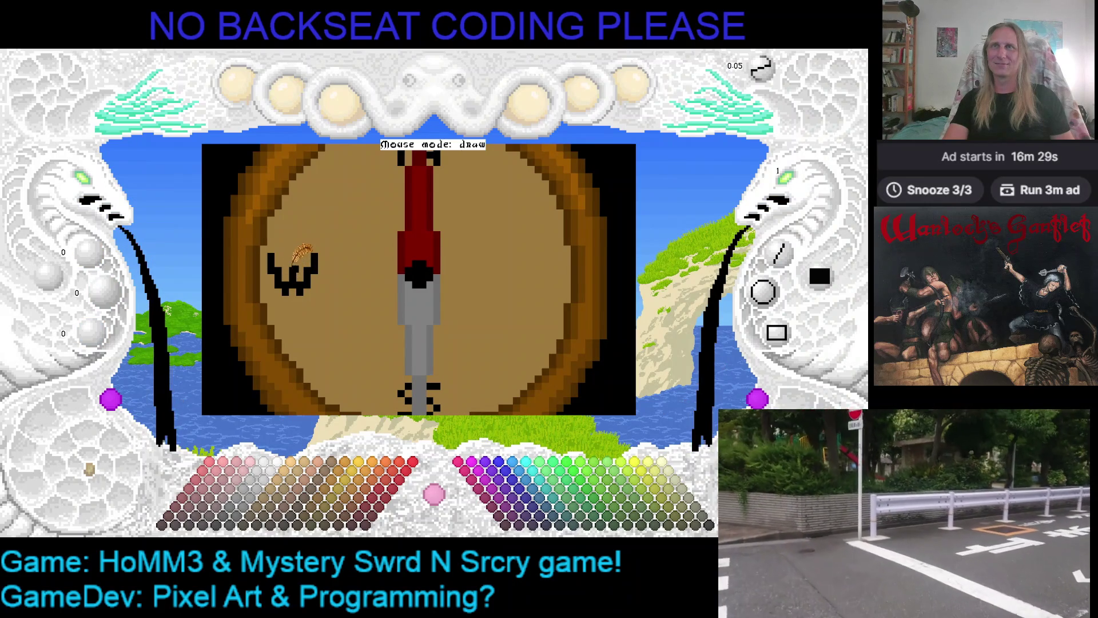
- Drag black strokes right of the needle to form the E, sampling tan and black as needed
left_click(374, 280)
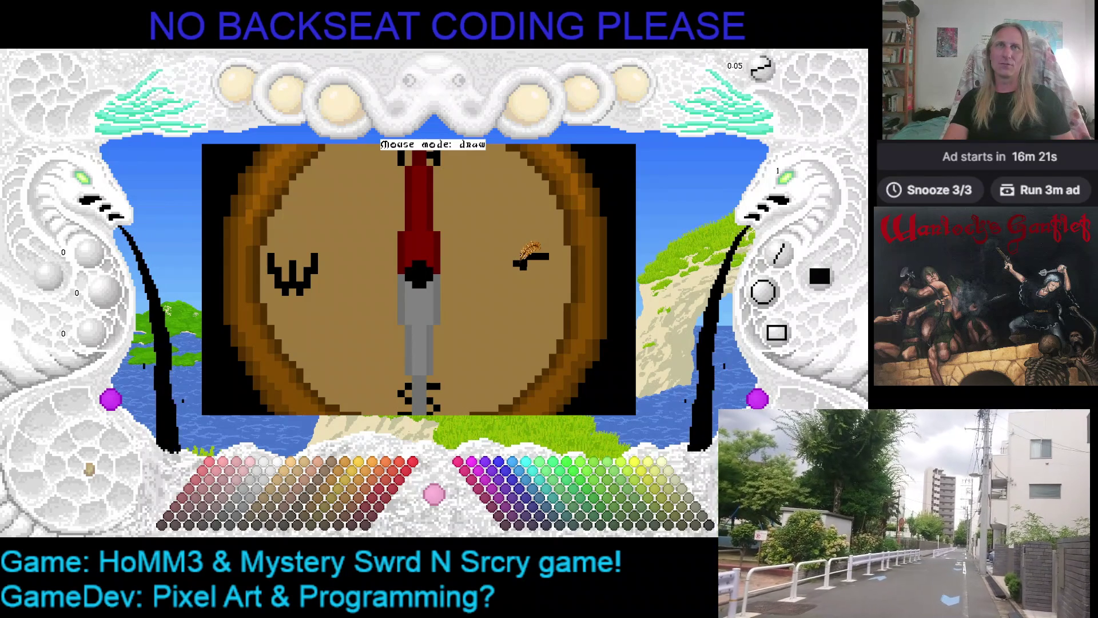
mouse_move(525, 262)
left_mouse_down()
mouse_move(546, 264)
mouse_move(526, 275)
mouse_move(546, 292)
left_mouse_up()
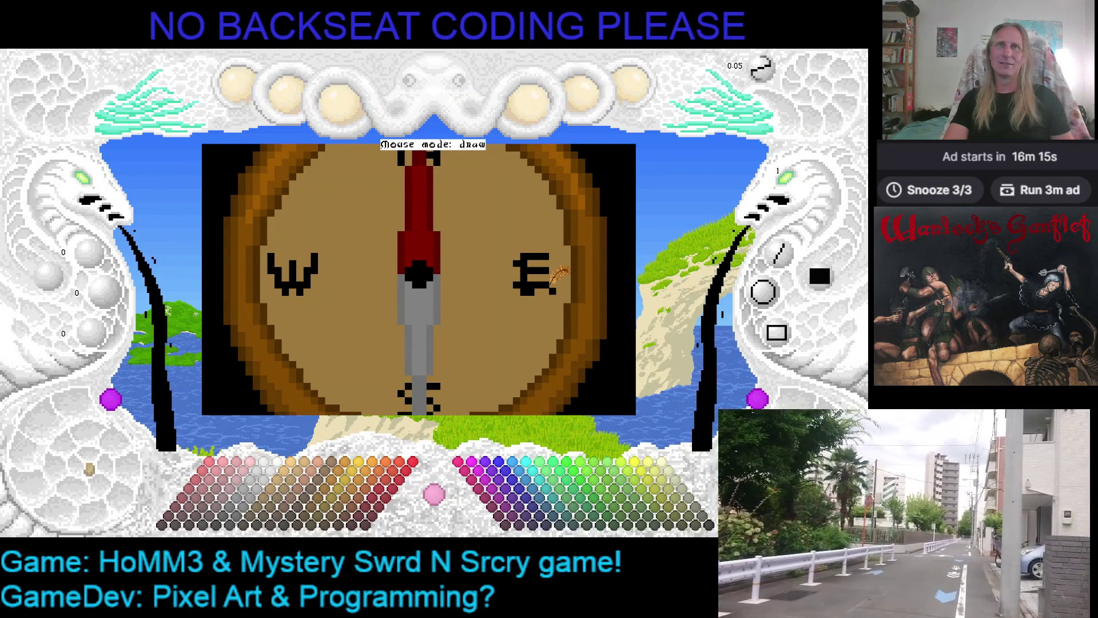
right_click(550, 285)
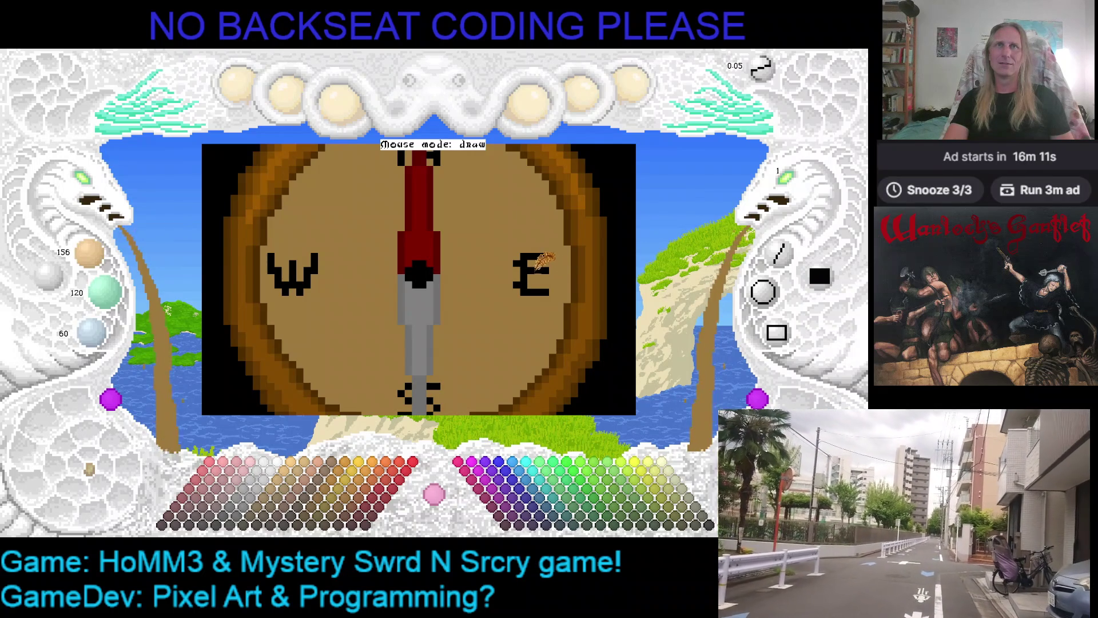
right_click(541, 277)
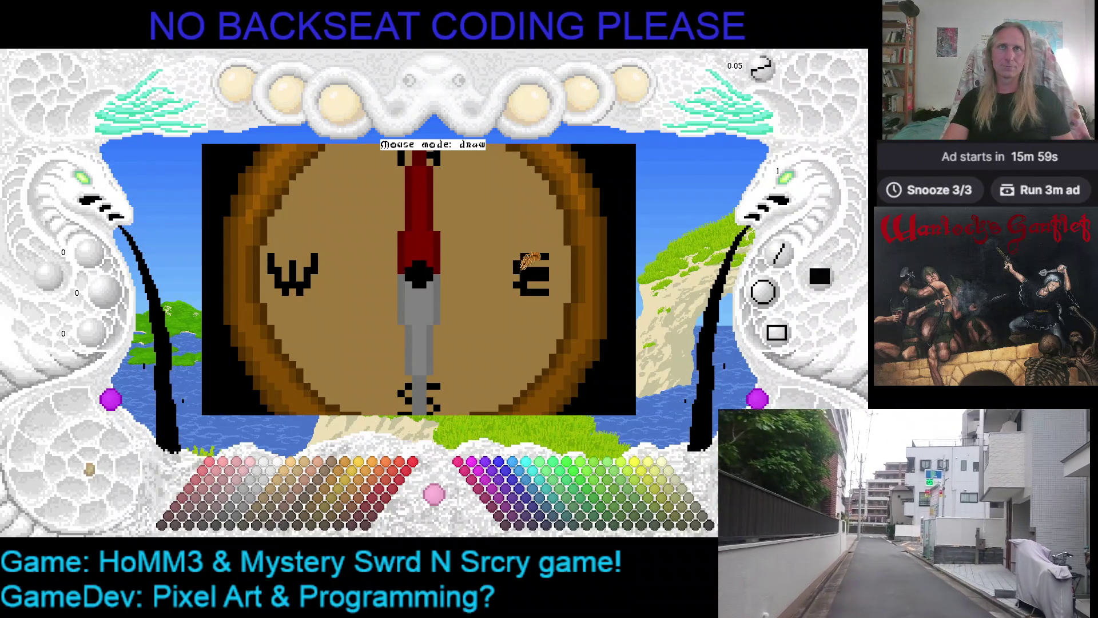
right_click(554, 266)
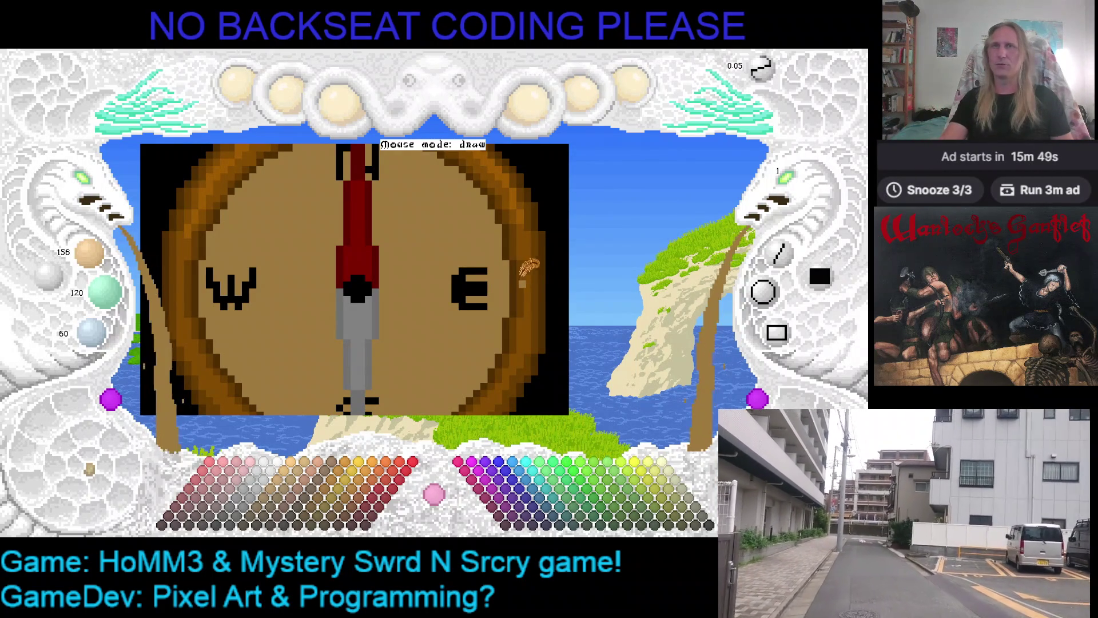
- Rework the E's pixels, adding black beside it and painting part of its middle bar tan
scroll(533, 266, "down", 1)
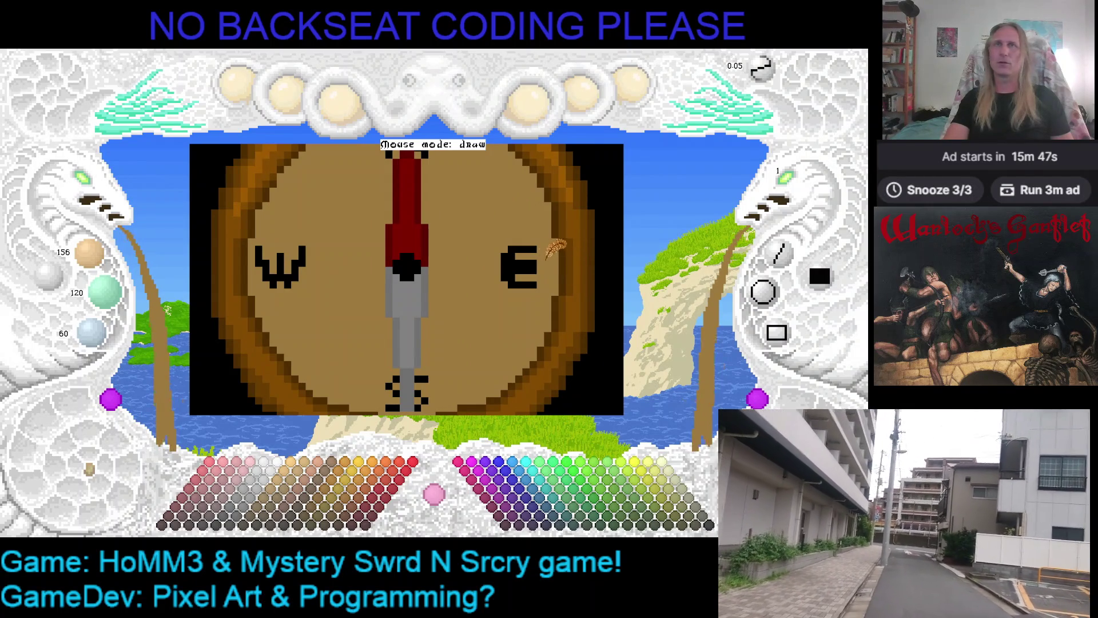
right_click(528, 249)
left_click(551, 257)
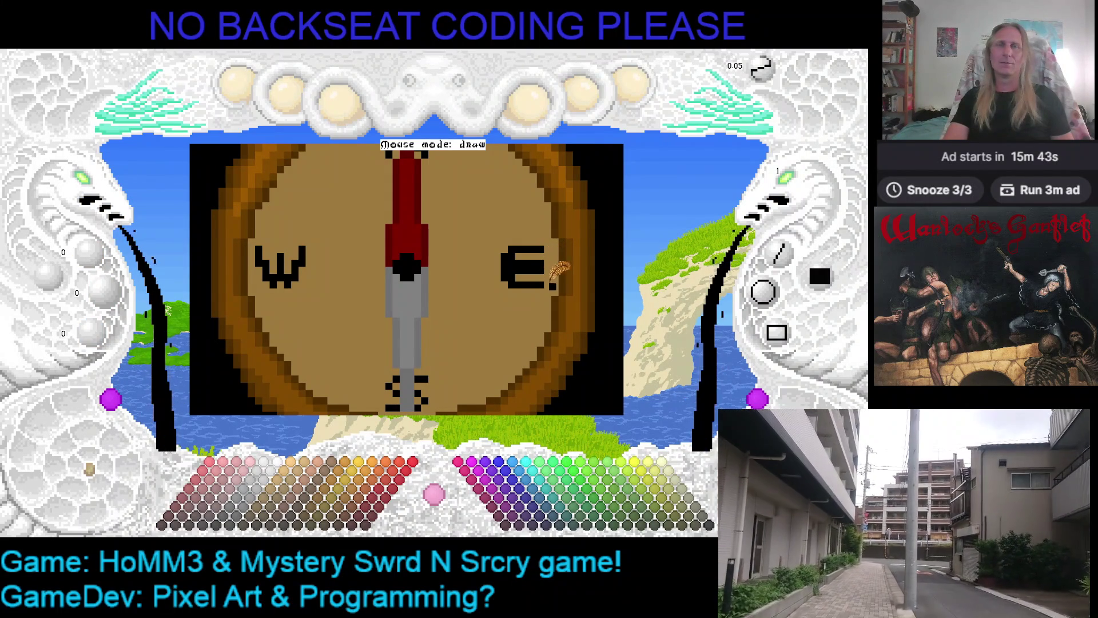
right_click(509, 243)
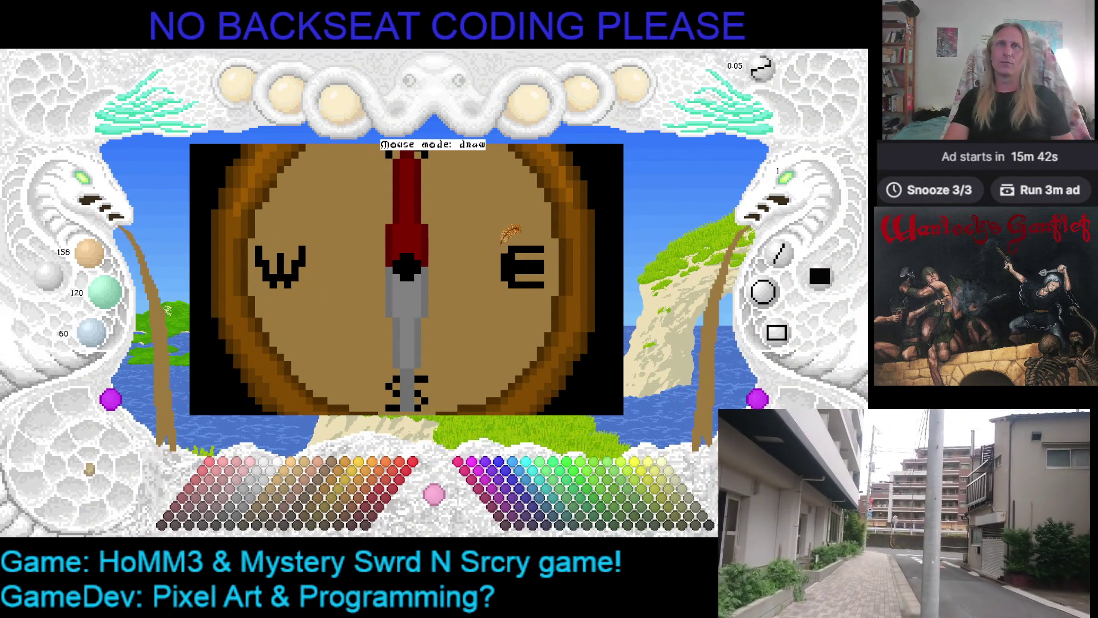
left_click(526, 260)
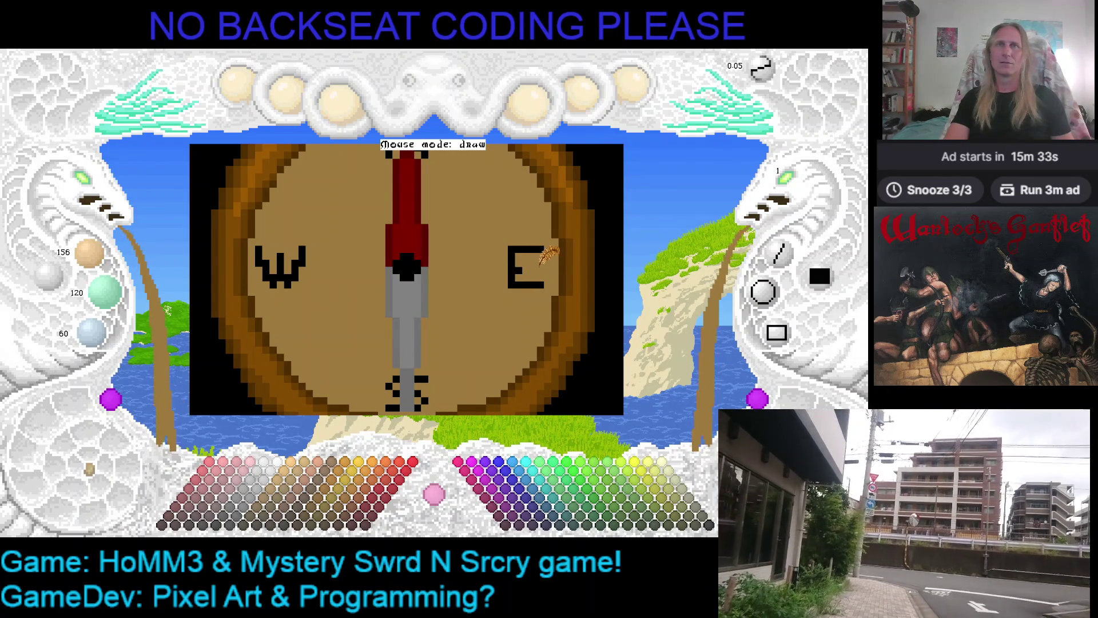
right_click(516, 261)
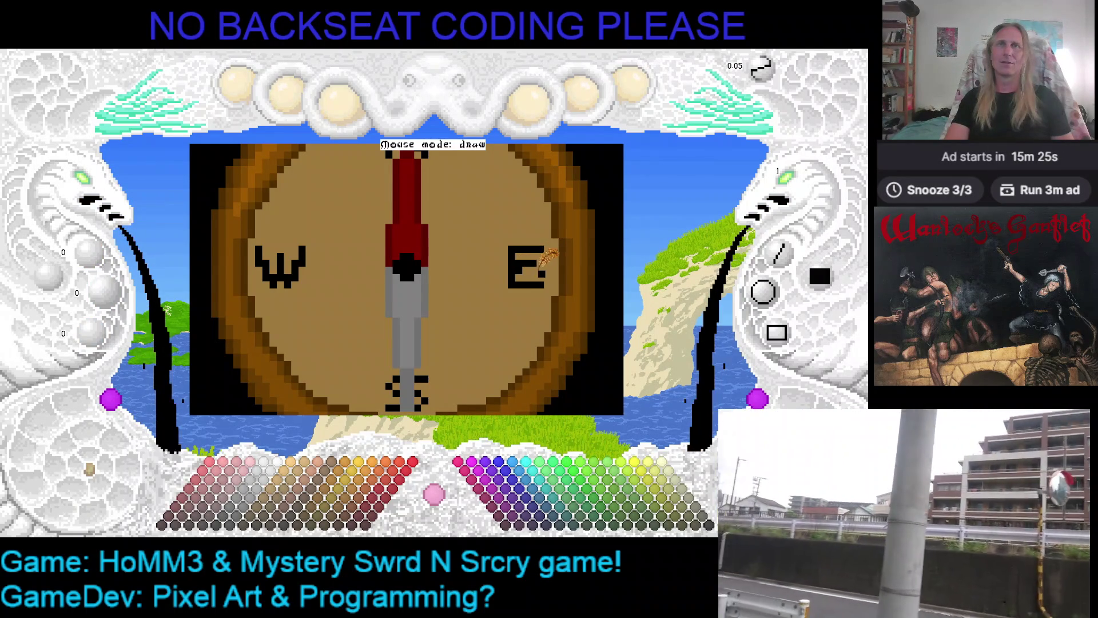
right_click(524, 264)
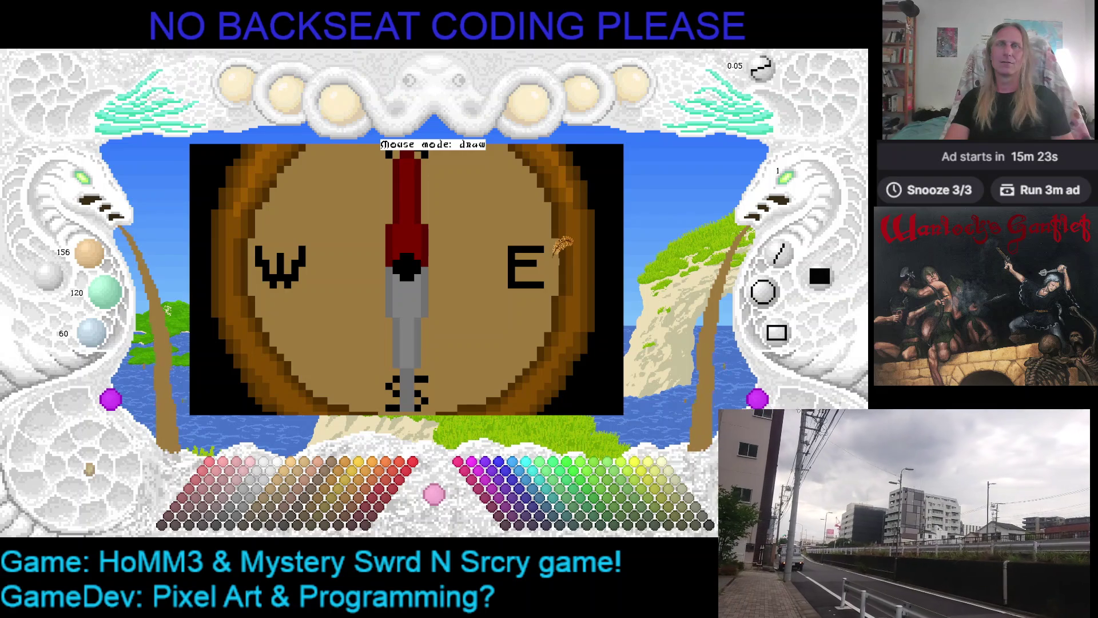
key("Right")
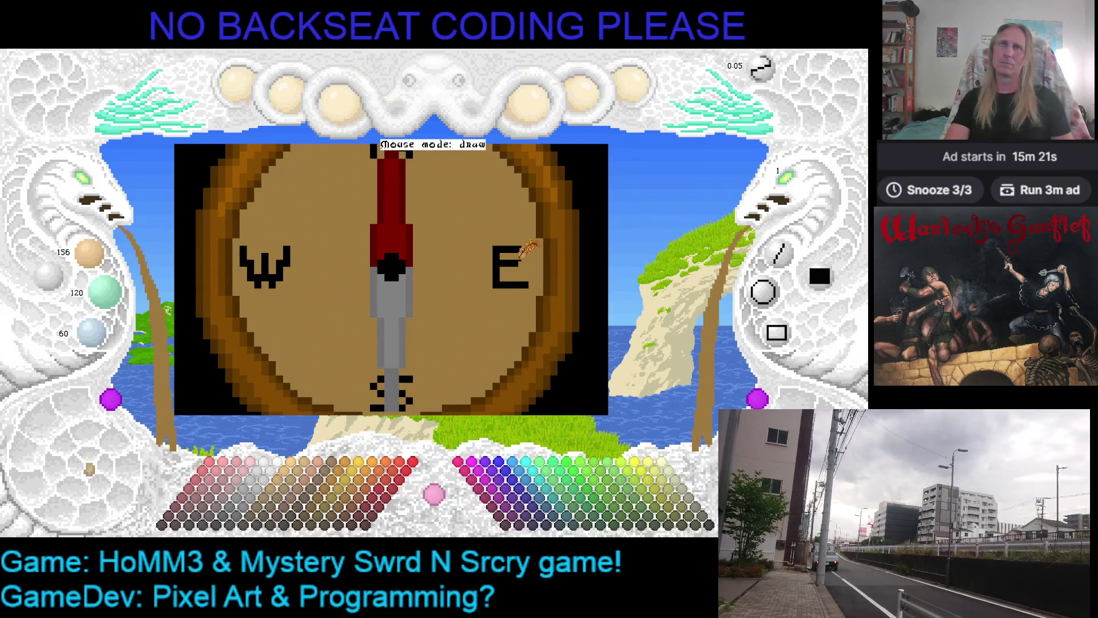
right_click(526, 252)
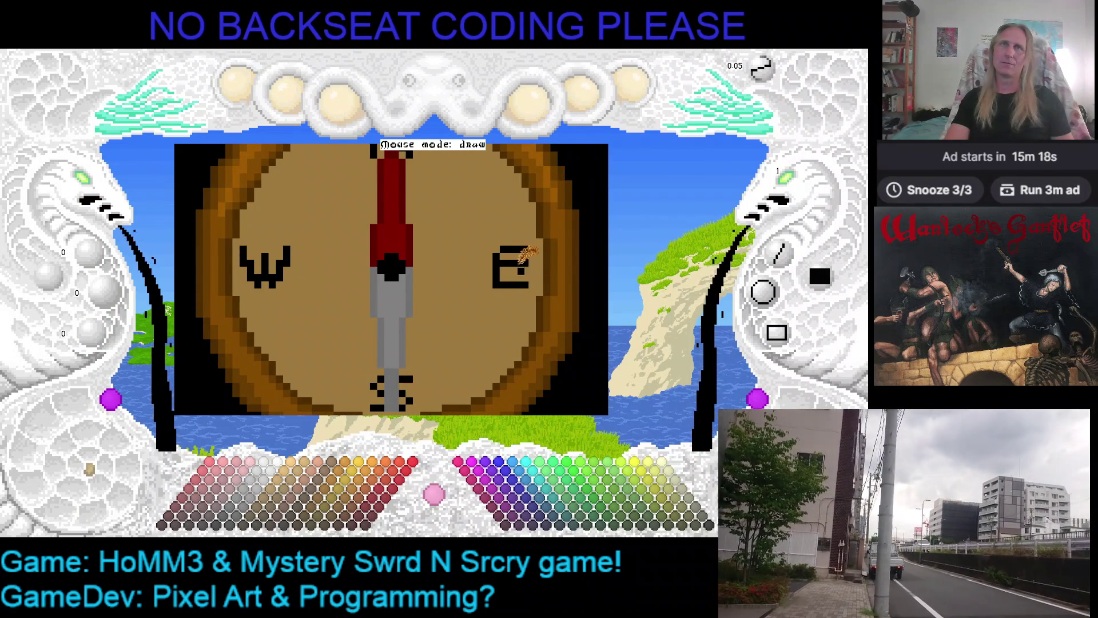
right_click(514, 251)
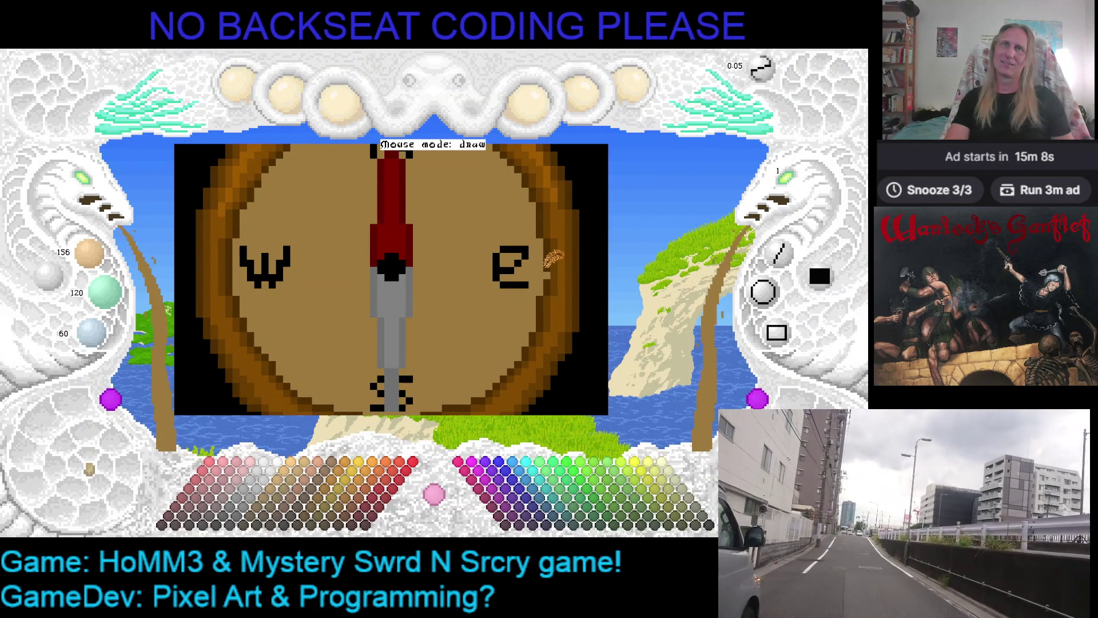
scroll(468, 289, "up", 1)
scroll(468, 289, "down", 1)
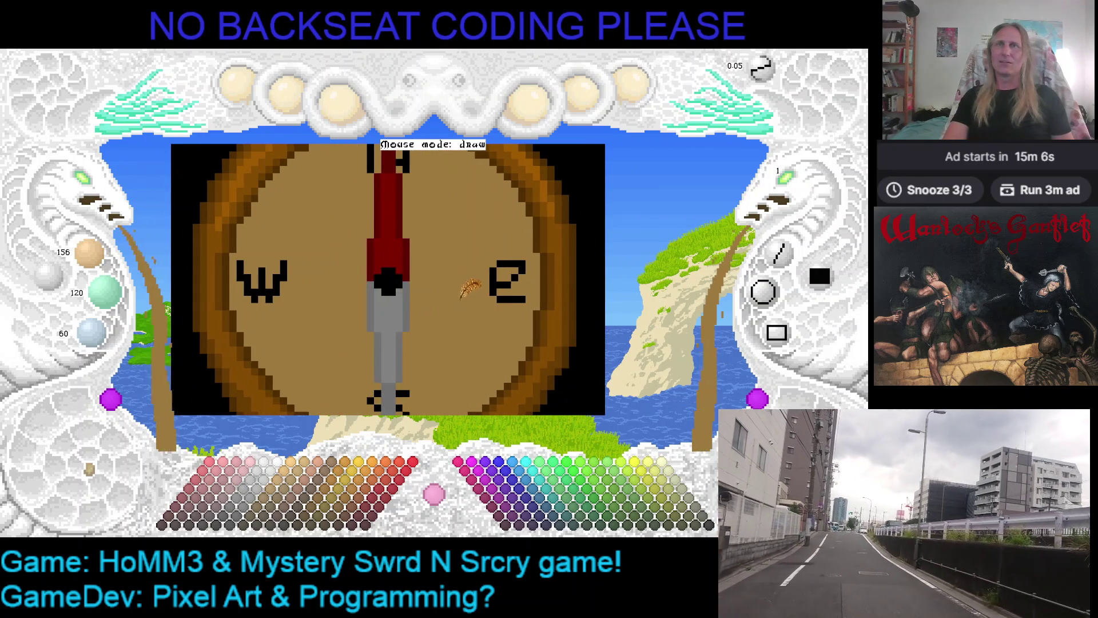
scroll(85, 201, "down", 2)
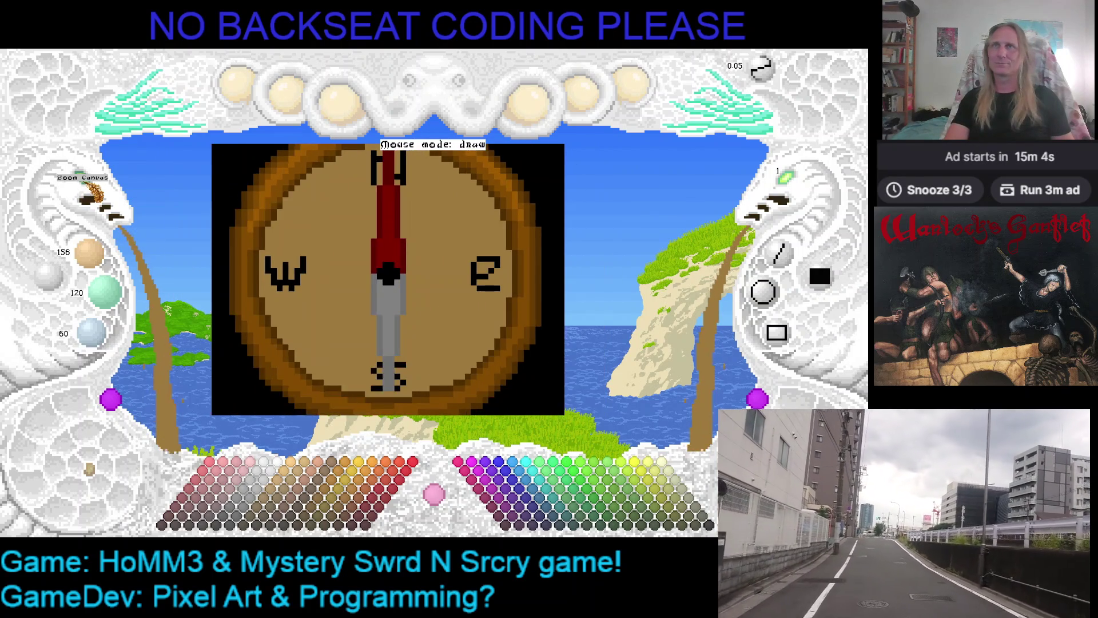
left_click_drag(270, 272, 275, 249)
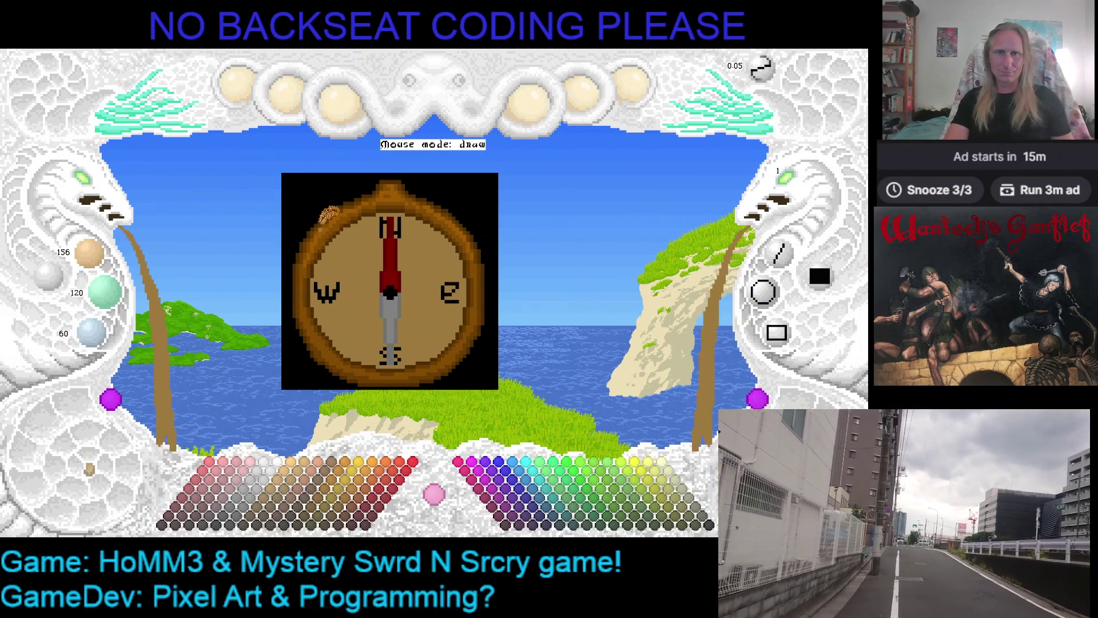
left_click_drag(328, 216, 263, 193)
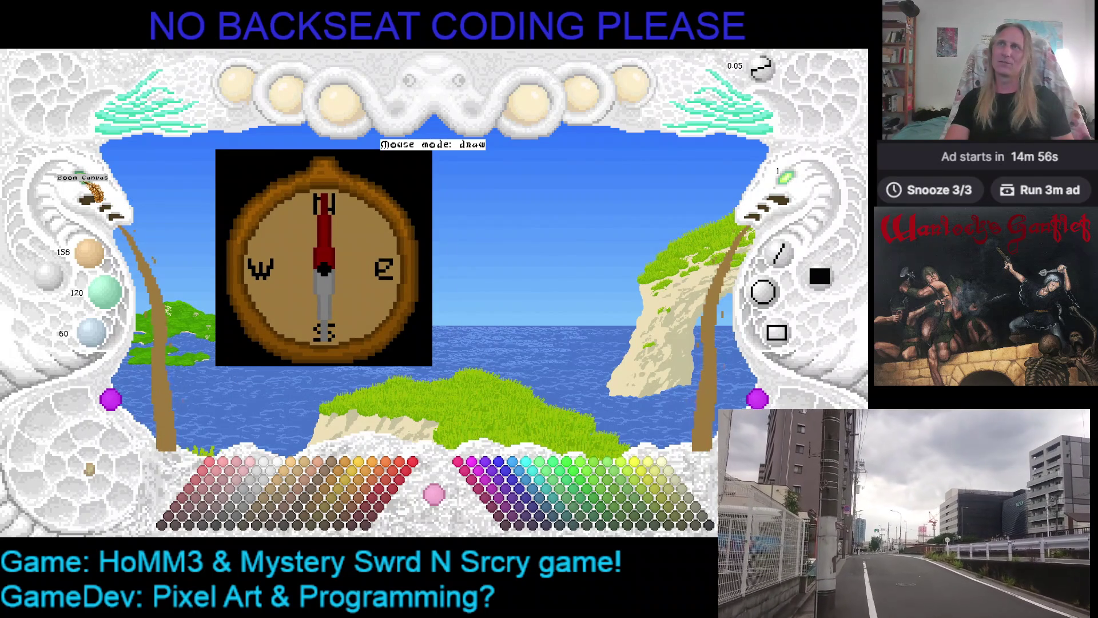
scroll(89, 198, "up", 4)
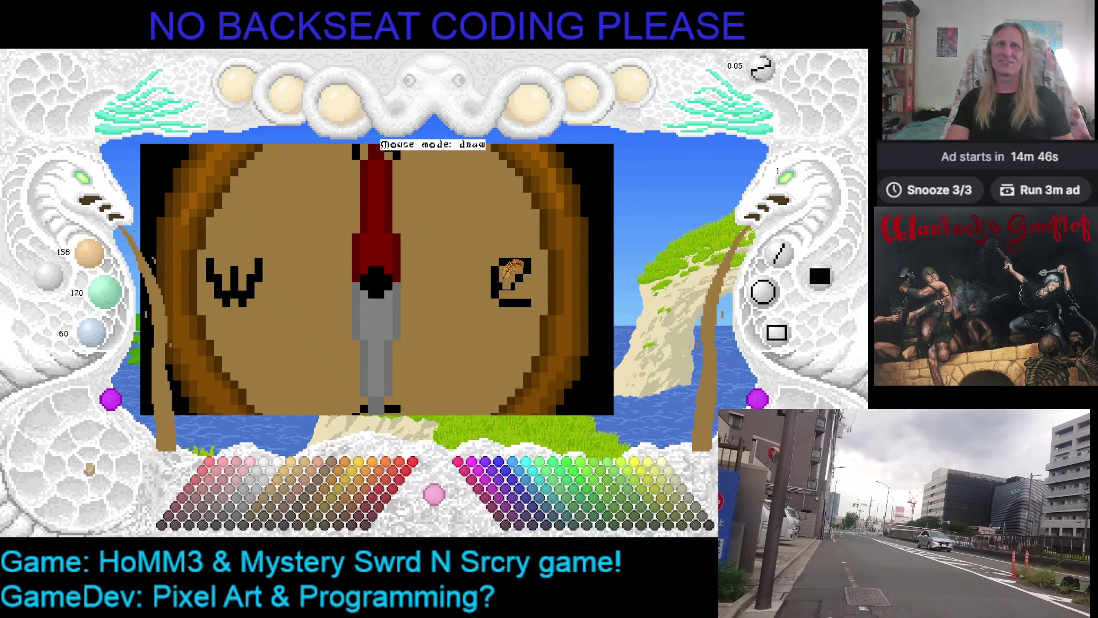
- Touch up the E with one black pixel, then switch back to the dial's tan
right_click(506, 276)
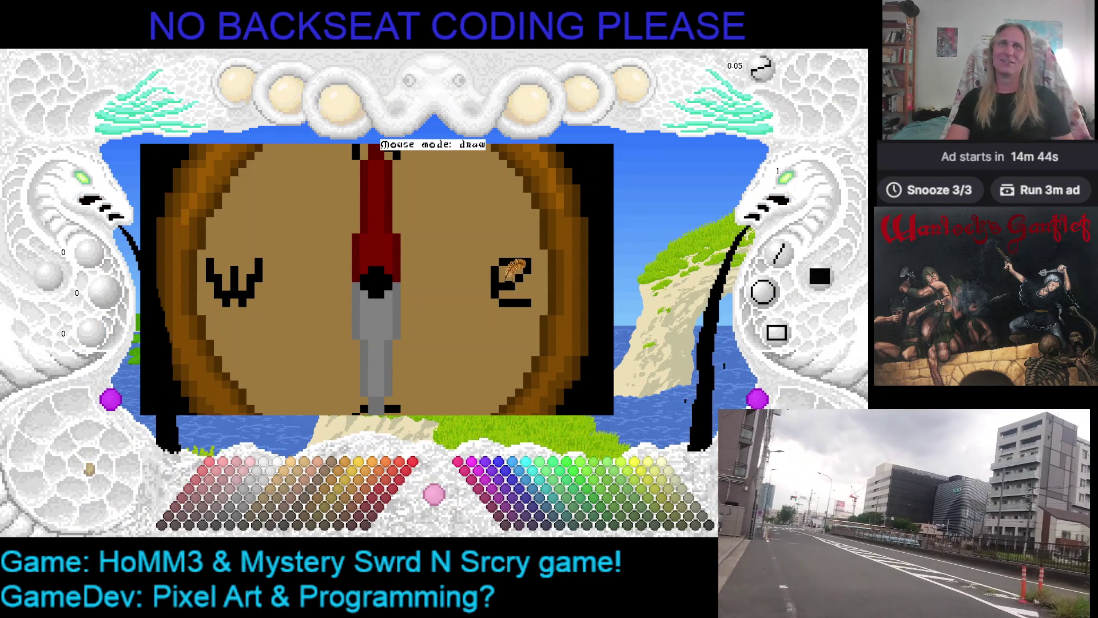
left_click(452, 269)
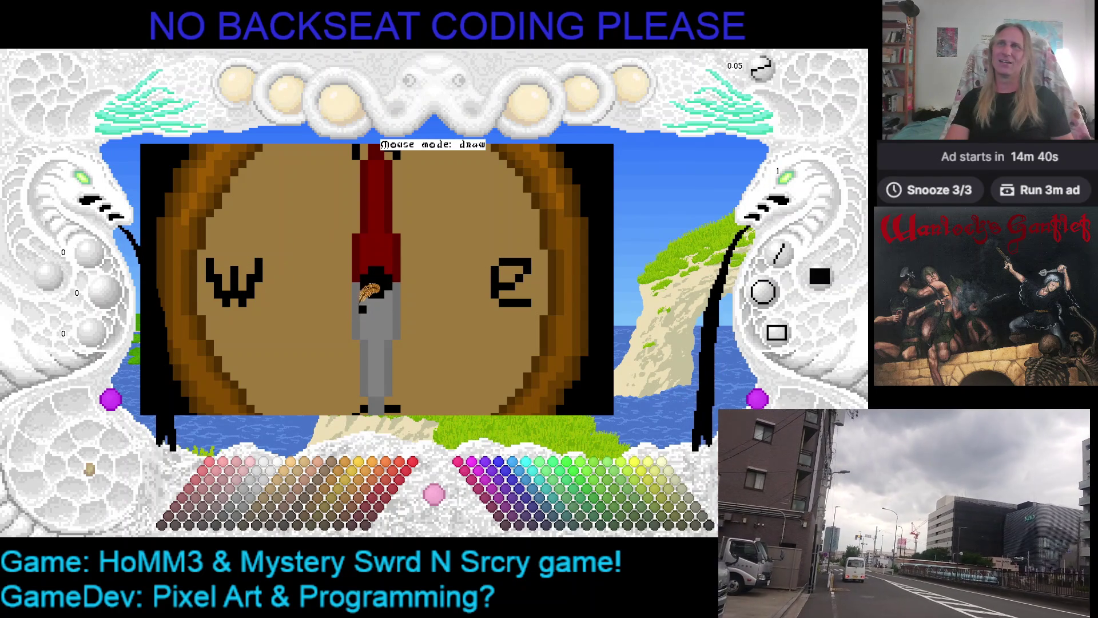
right_click(523, 294)
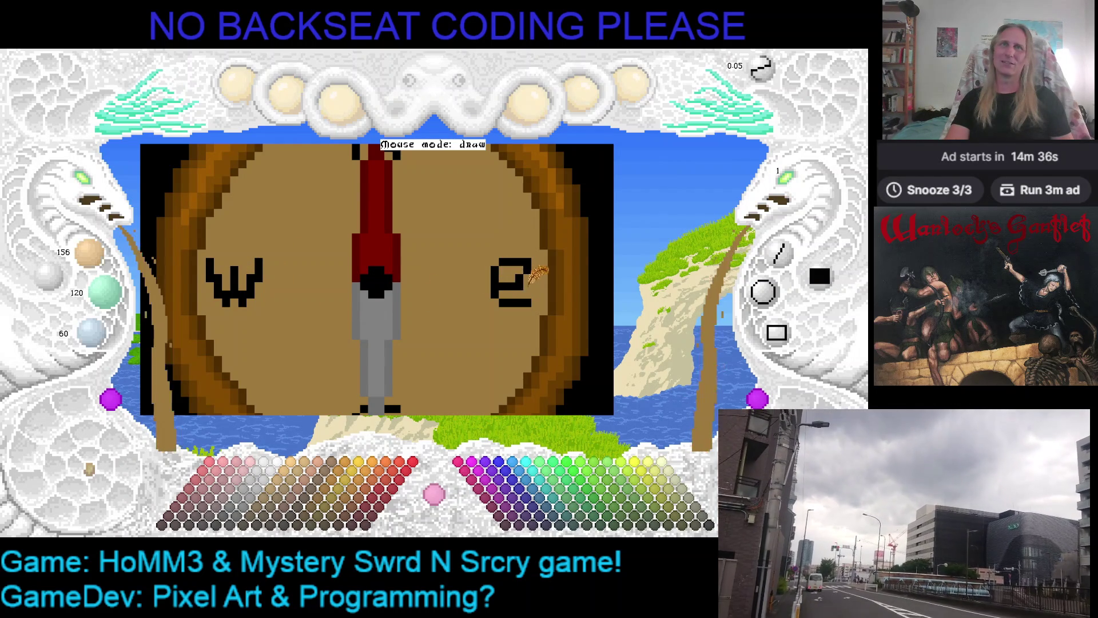
- Save the compass icon and take the needle's grey as the drawing colour
key("ctrl+s")
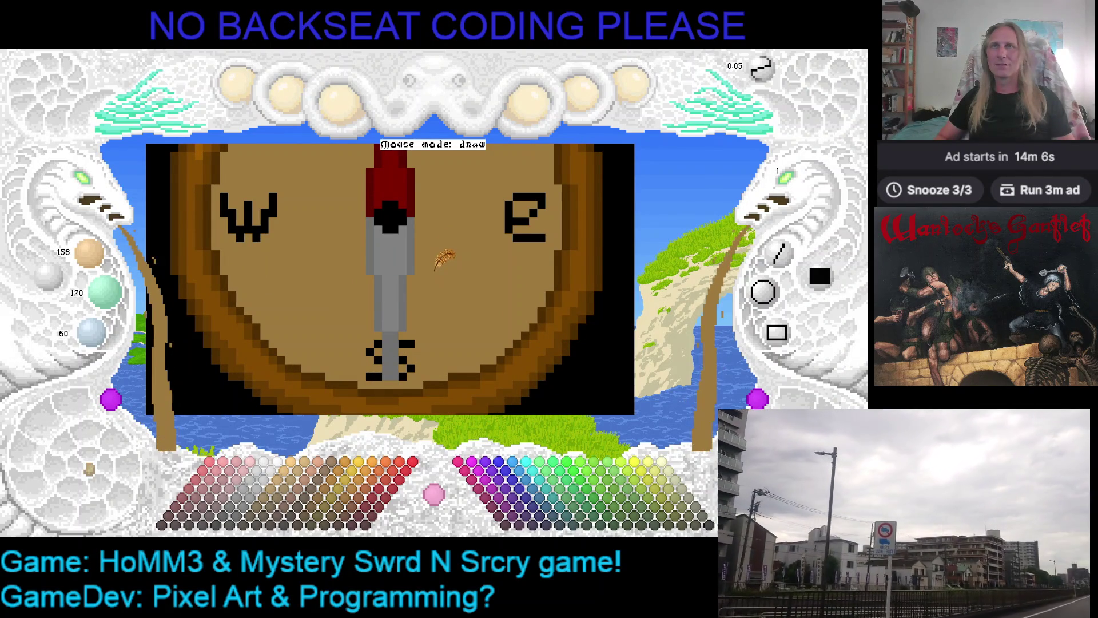
right_click(398, 319)
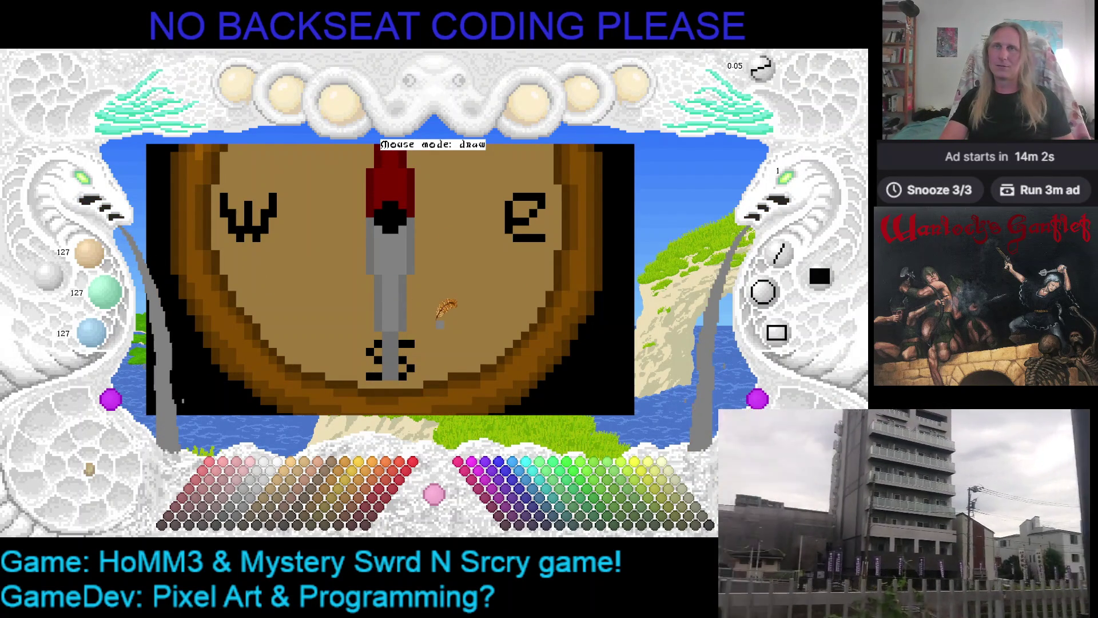
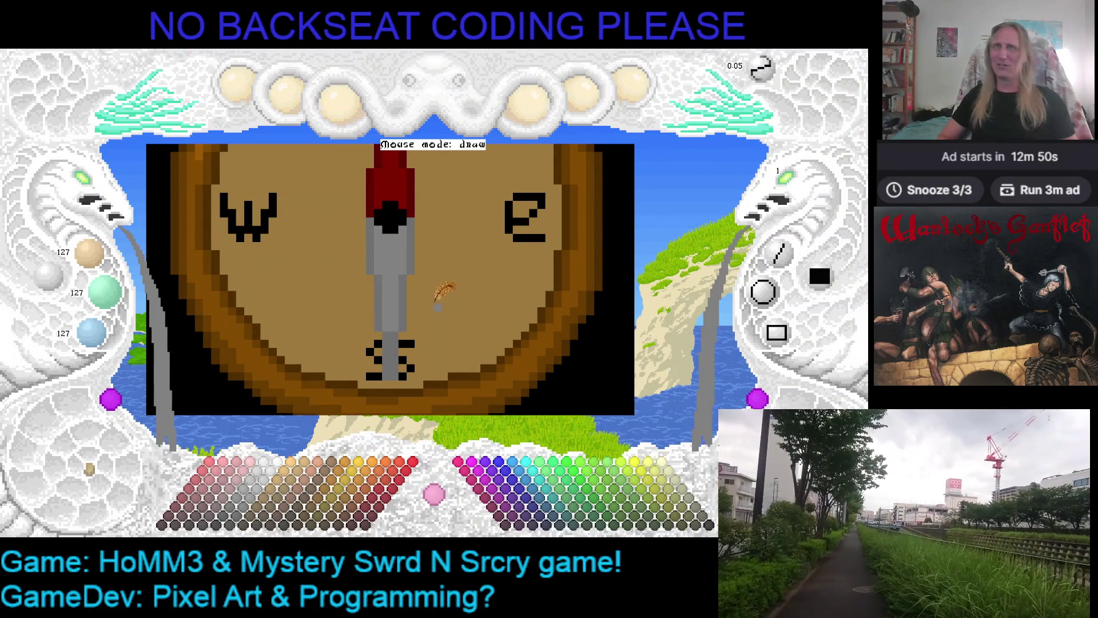
- Zoom out to view the whole compass sprite
scroll(446, 240, "up", 1)
scroll(478, 286, "up", 1)
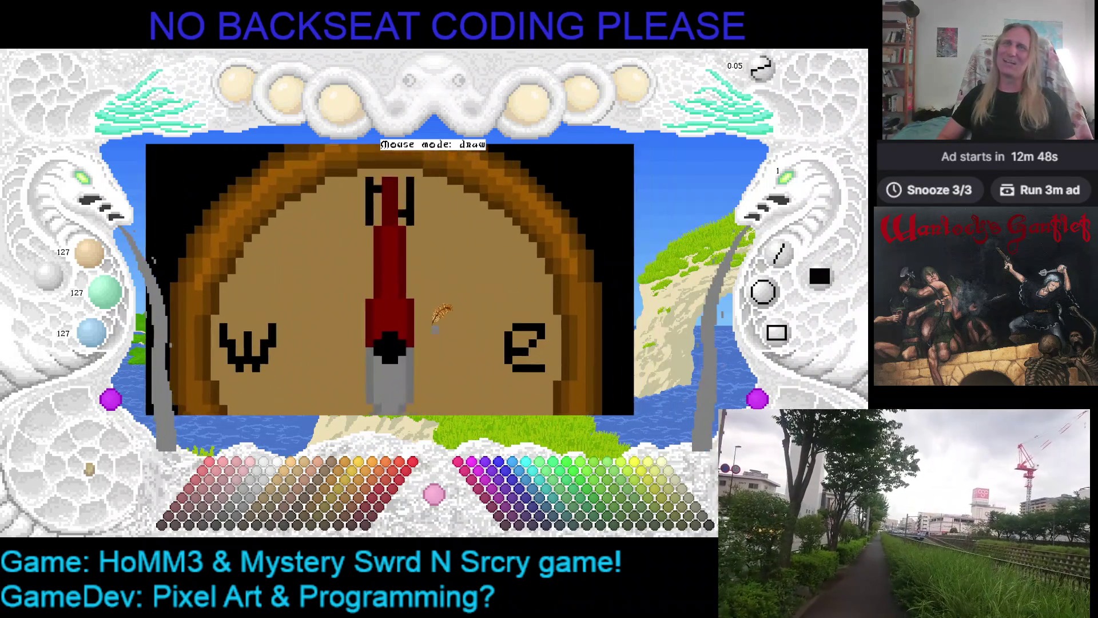
scroll(439, 342, "down", 1)
scroll(441, 327, "down", 1)
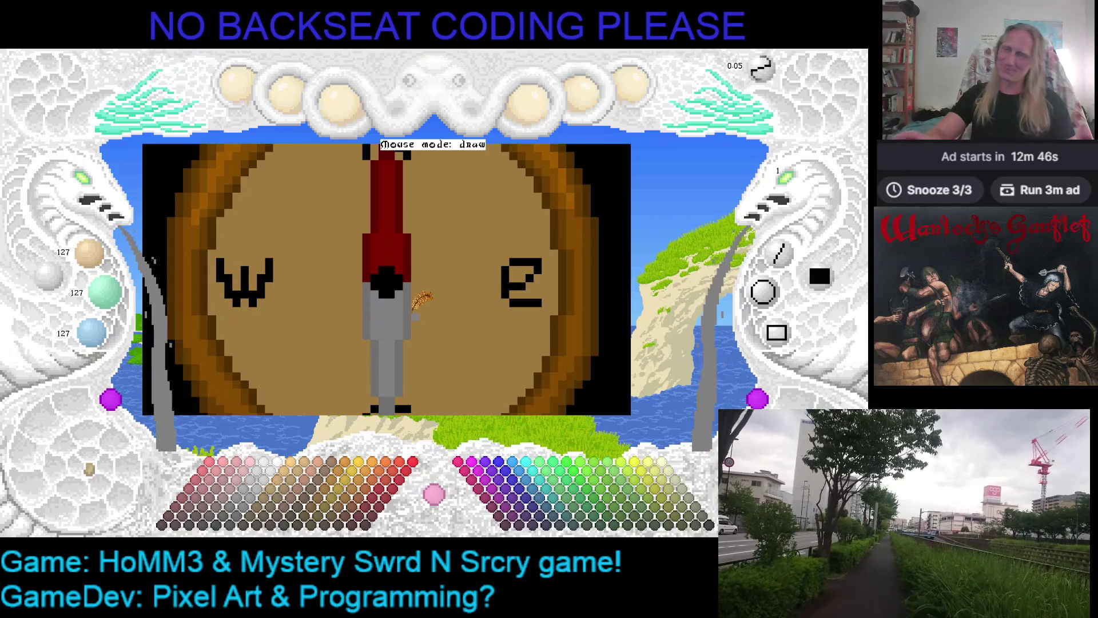
scroll(429, 293, "down", 1)
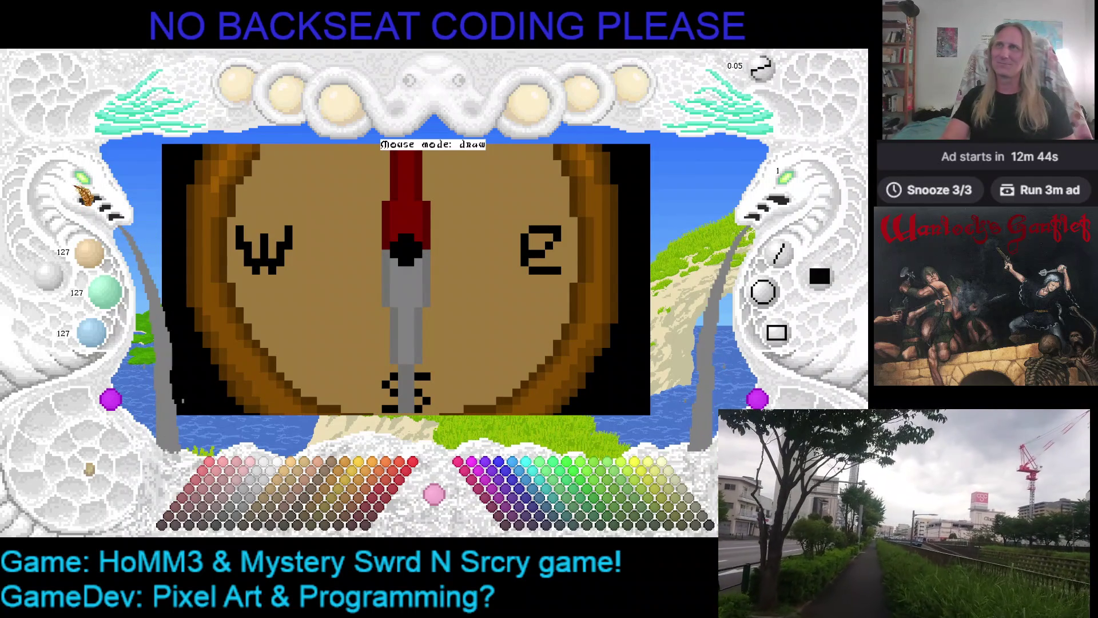
scroll(171, 229, "down", 1)
scroll(217, 241, "down", 1)
scroll(250, 247, "down", 1)
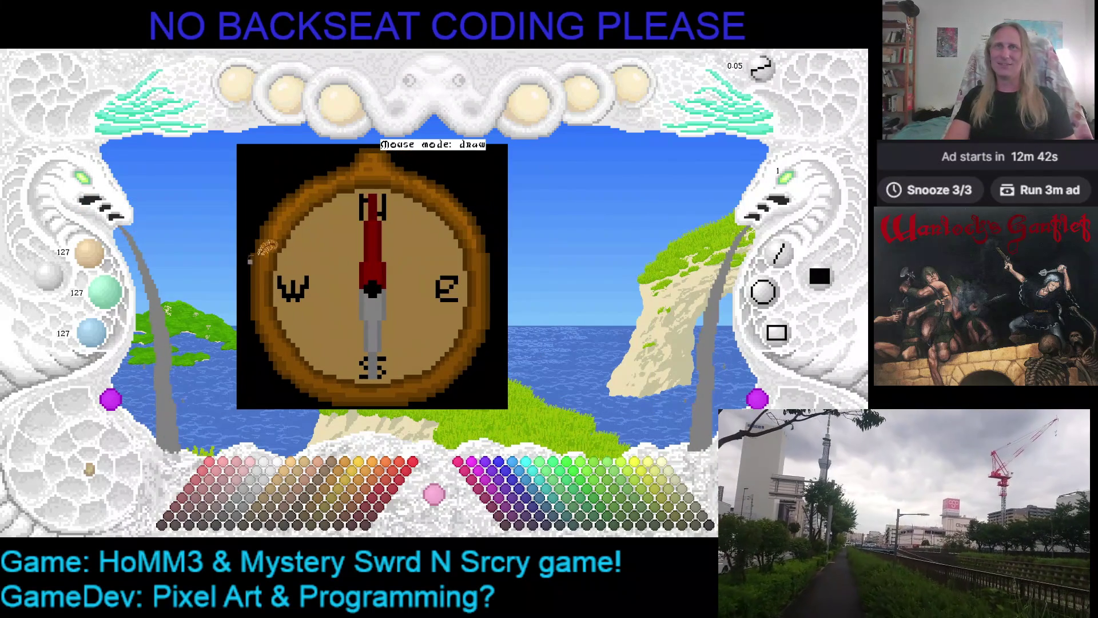
scroll(430, 258, "down", 1)
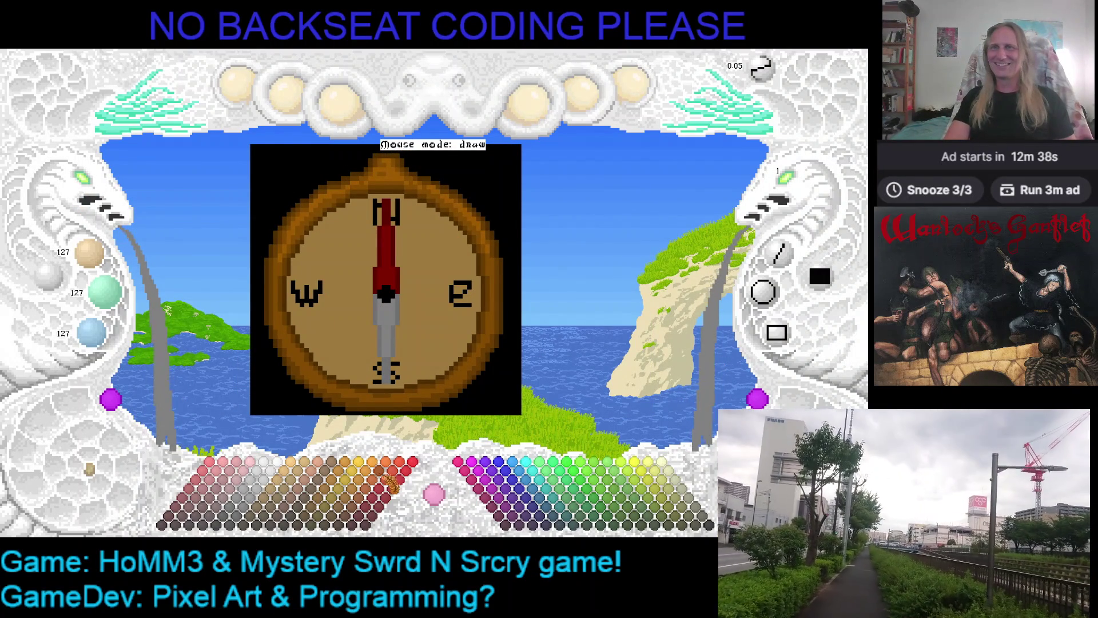
- Choose the light tan (182/140/70) colour and paint a stroke left of the needle
left_click(300, 488)
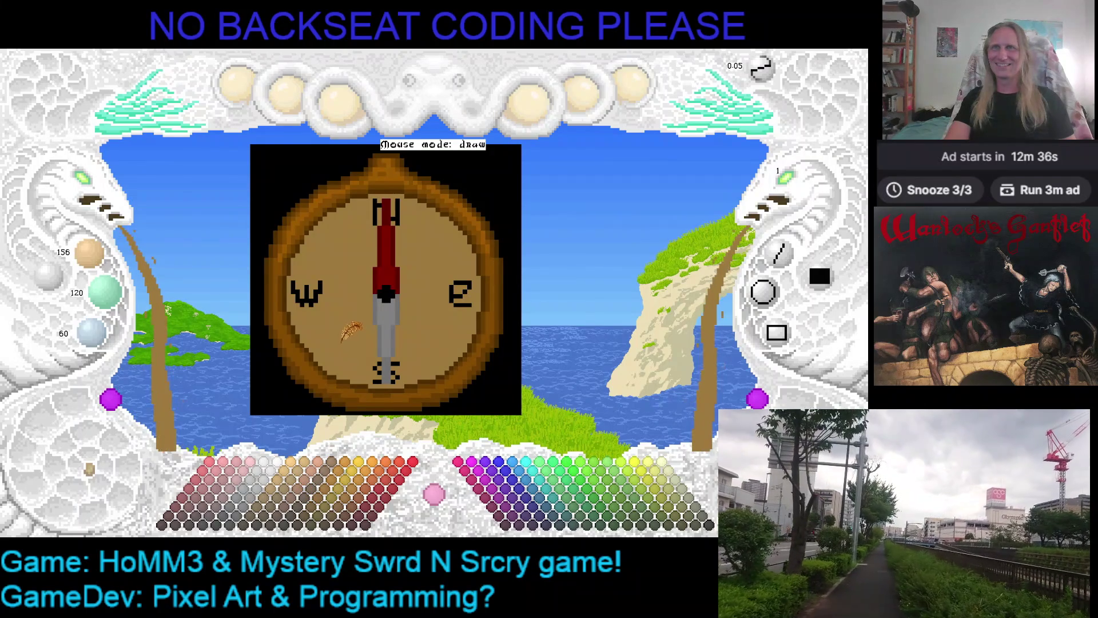
left_click(307, 477)
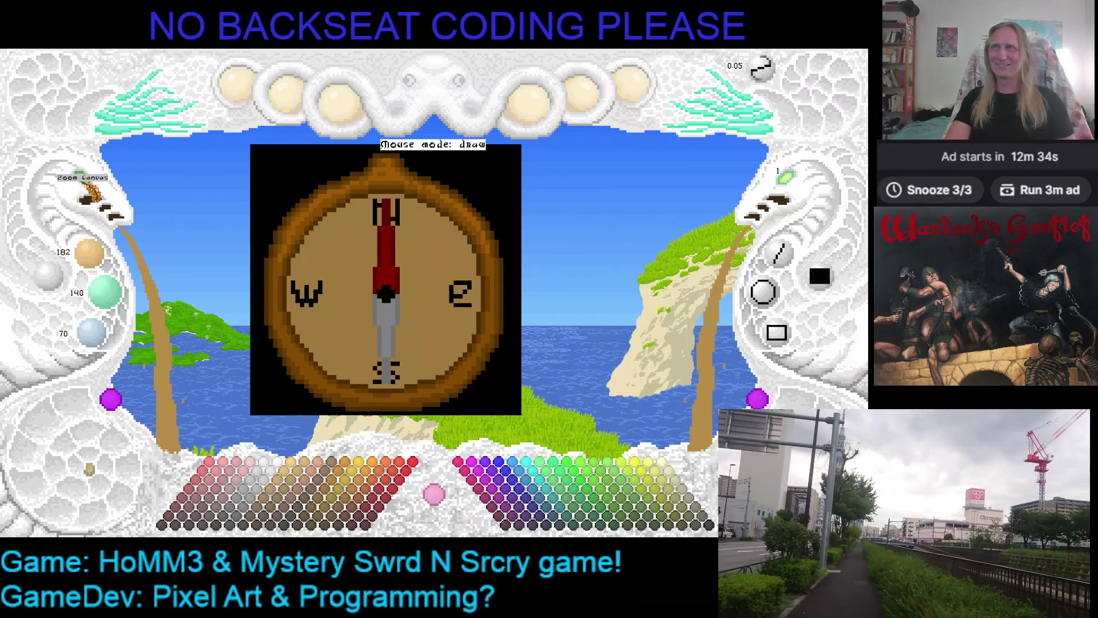
left_click(84, 200)
mouse_move(352, 255)
left_mouse_down()
mouse_move(351, 290)
mouse_move(324, 310)
left_mouse_up()
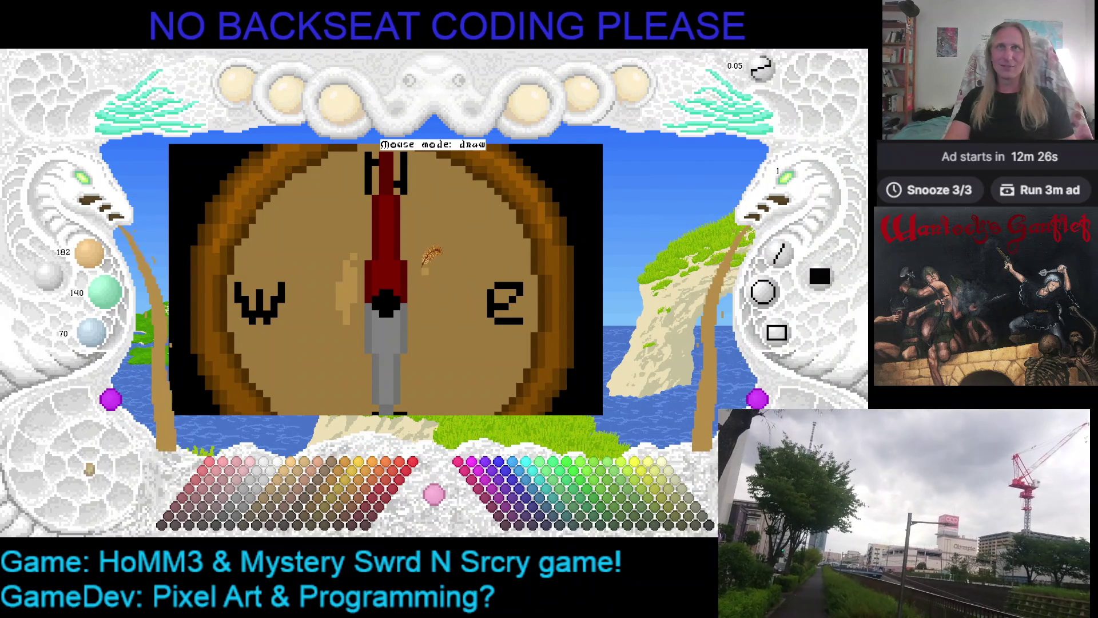
- Paint light tan highlights right of the needle and dab faint texture over the dial
left_click_drag(428, 274, 425, 286)
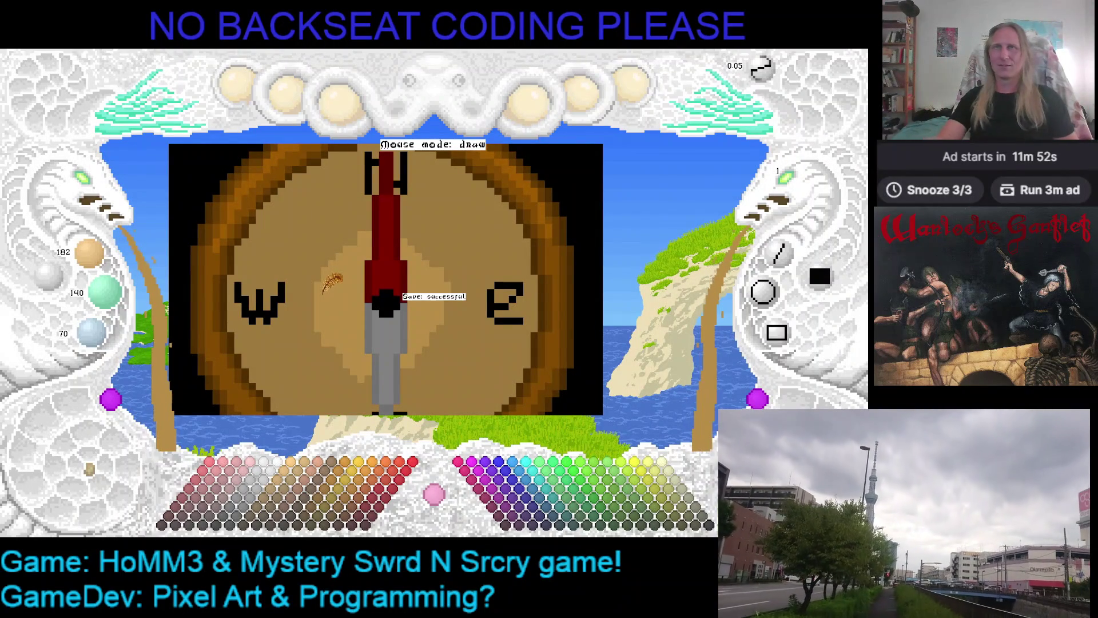
scroll(351, 274, "down", 1)
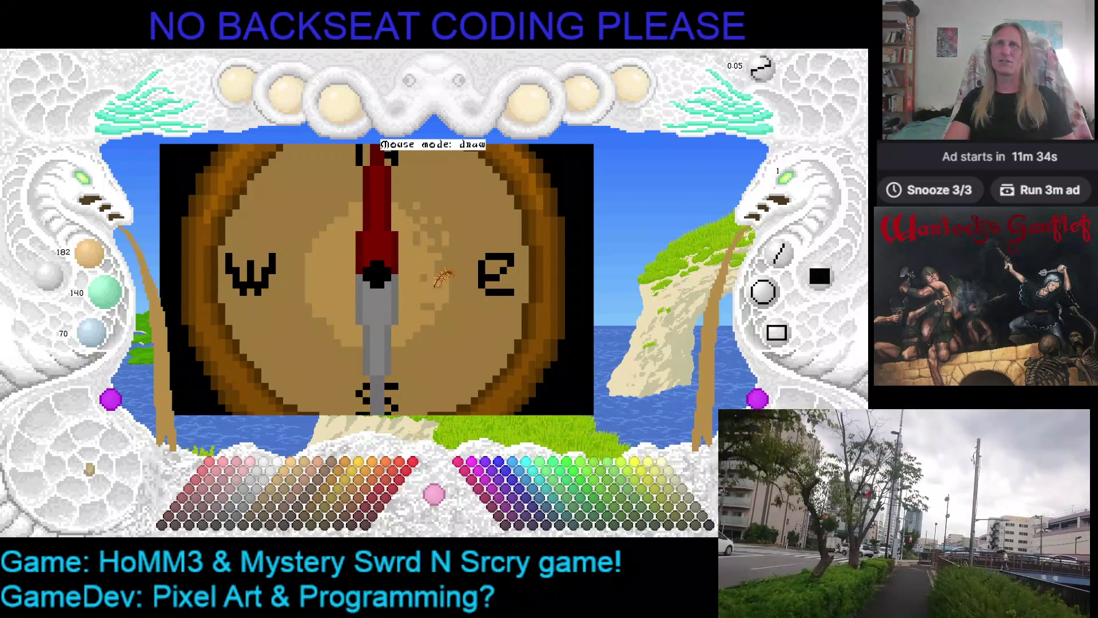
scroll(432, 286, "up", 2)
left_click_drag(469, 270, 507, 280)
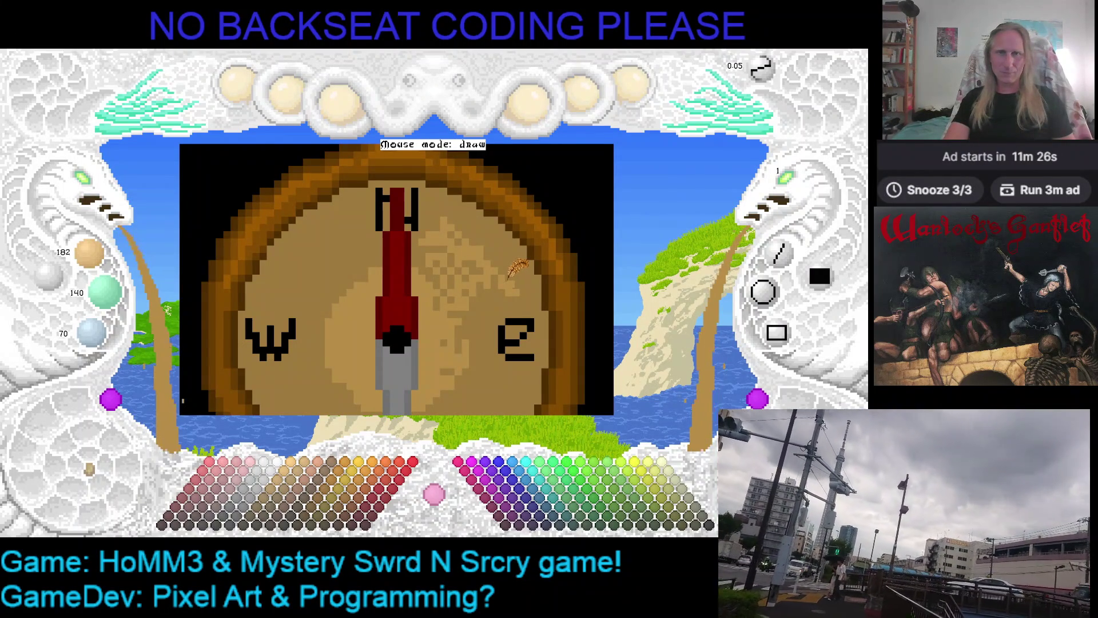
- Switch back to the darker tan and dab scattered pixels on both sides of the needle
scroll(518, 269, "down", 2)
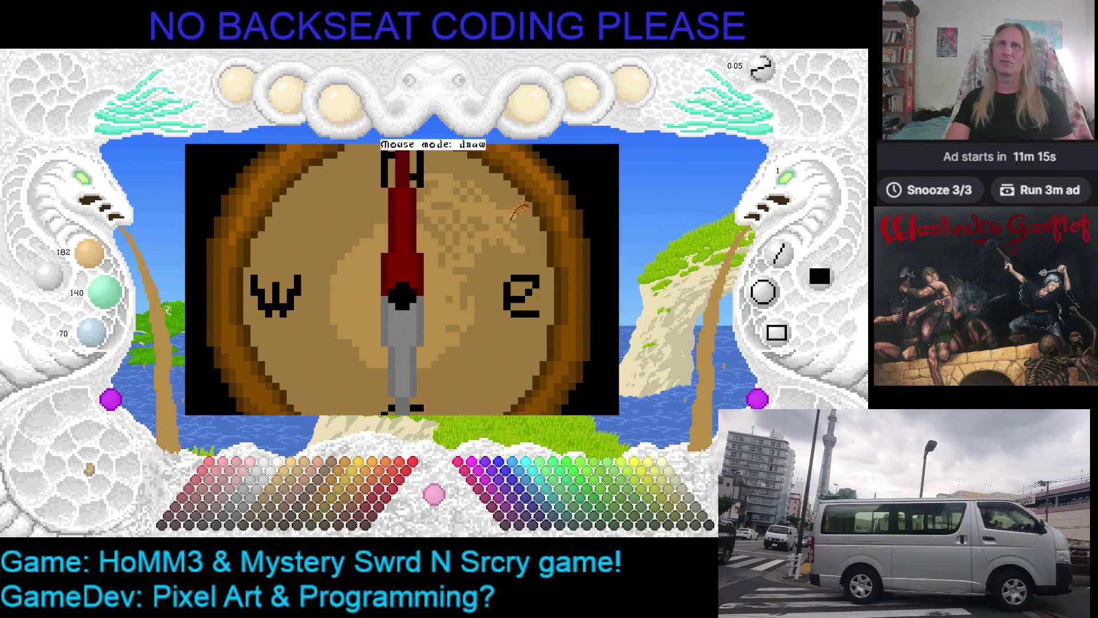
key("minus")
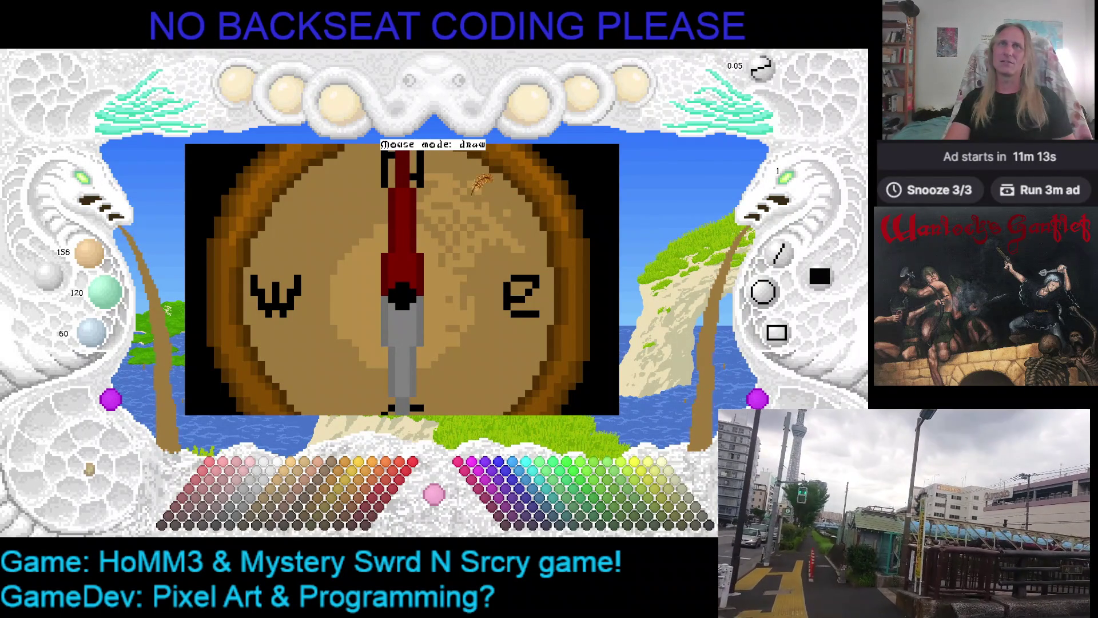
scroll(479, 216, "up", 3)
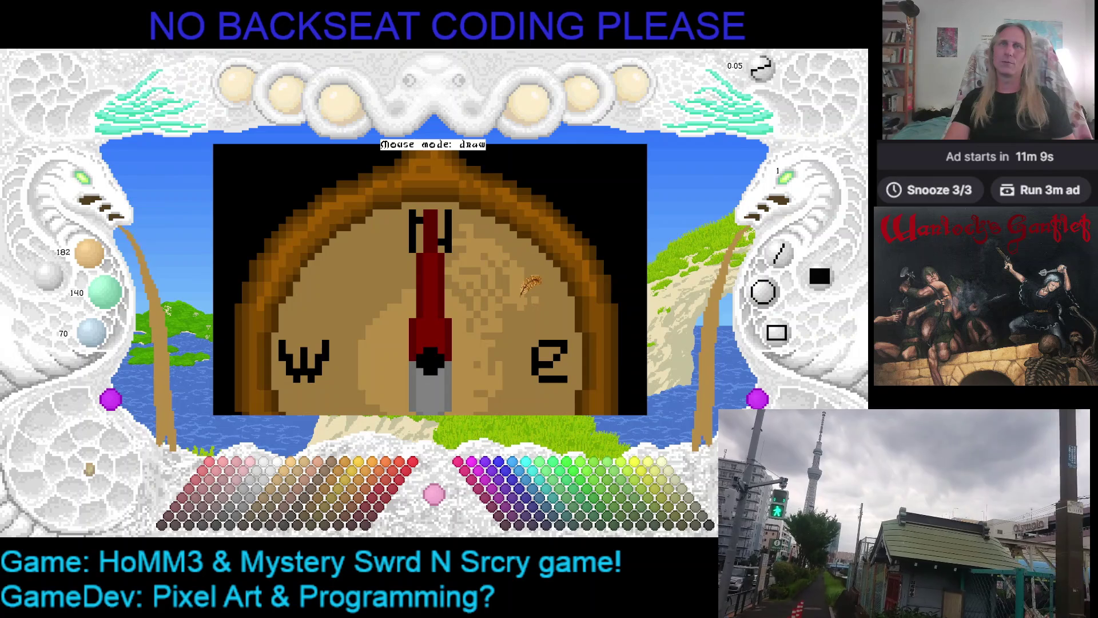
scroll(524, 286, "down", 2)
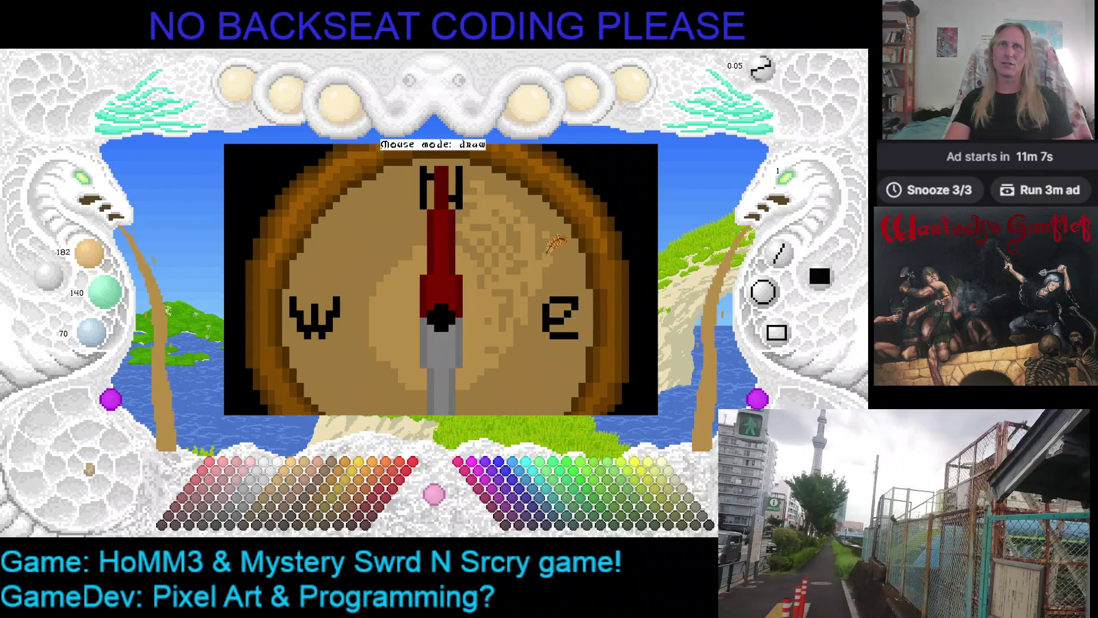
scroll(532, 304, "down", 3)
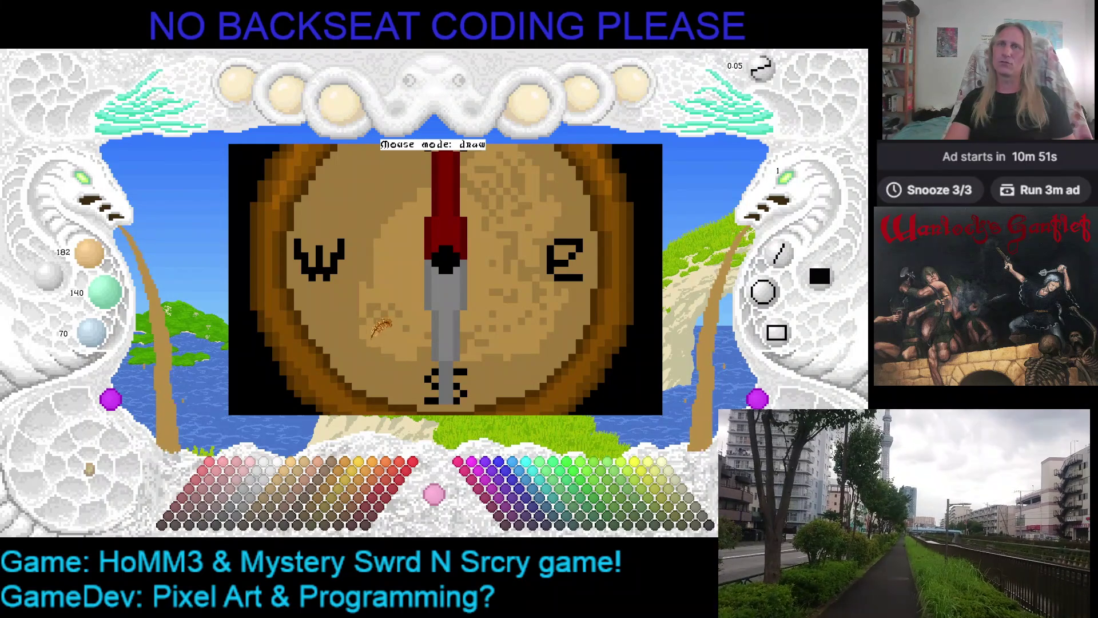
scroll(369, 306, "up", 3)
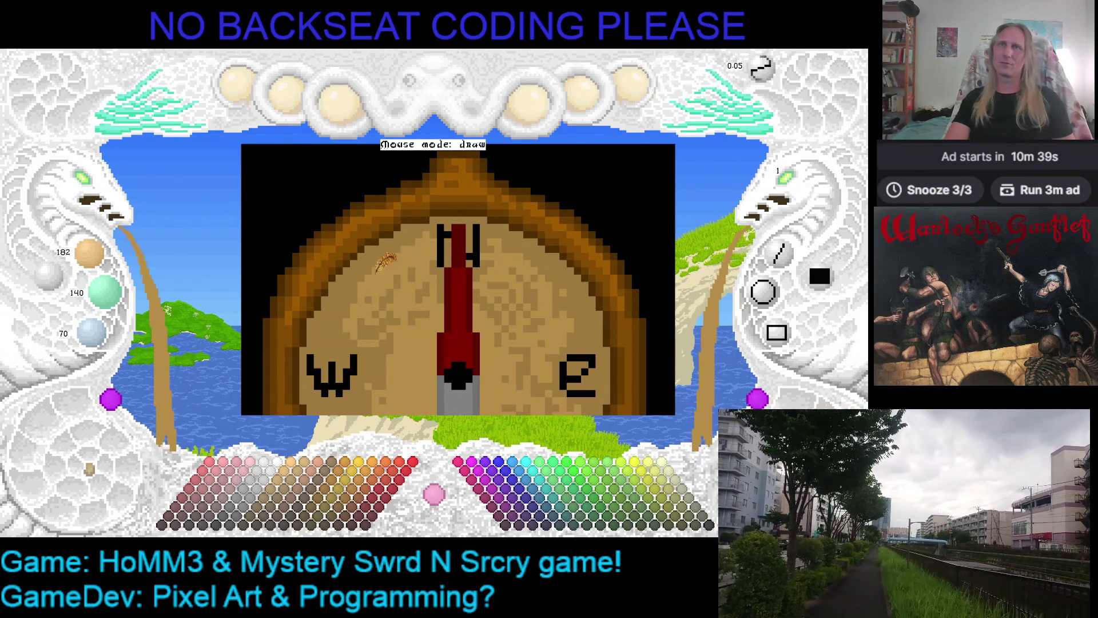
scroll(399, 261, "down", 2)
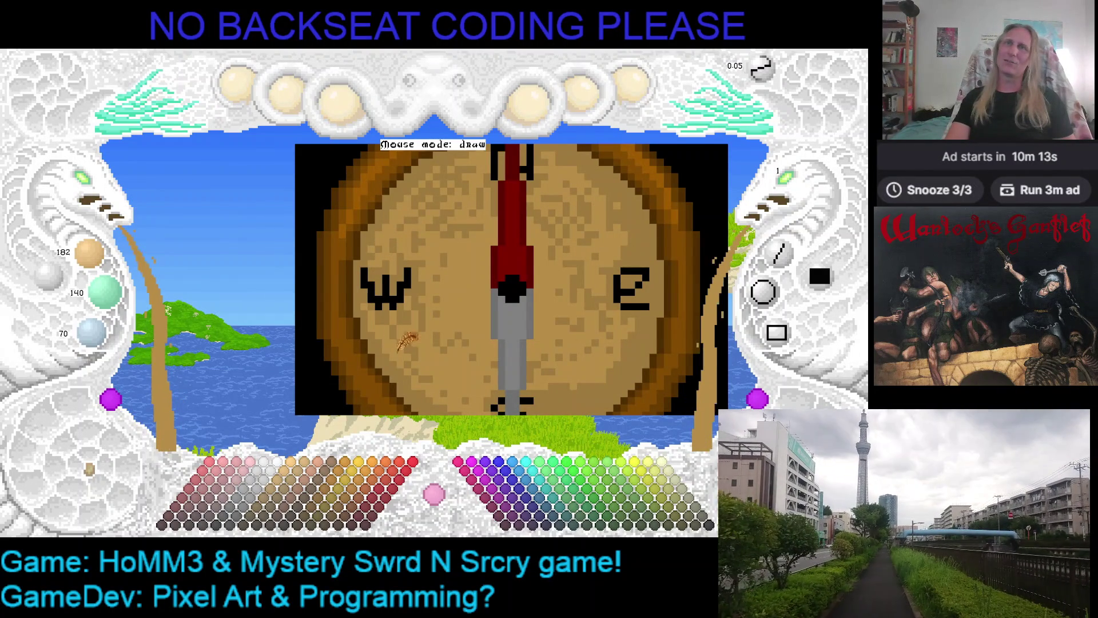
left_click_drag(405, 359, 416, 301)
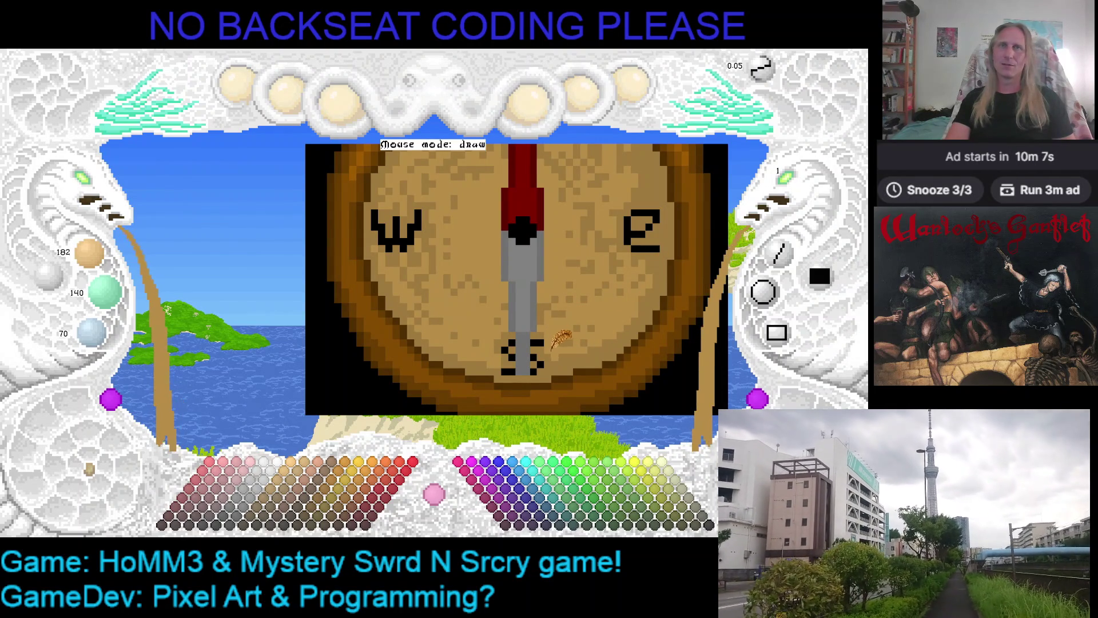
- Pan up to the top rim and N marker, then save the compass image
key("Right")
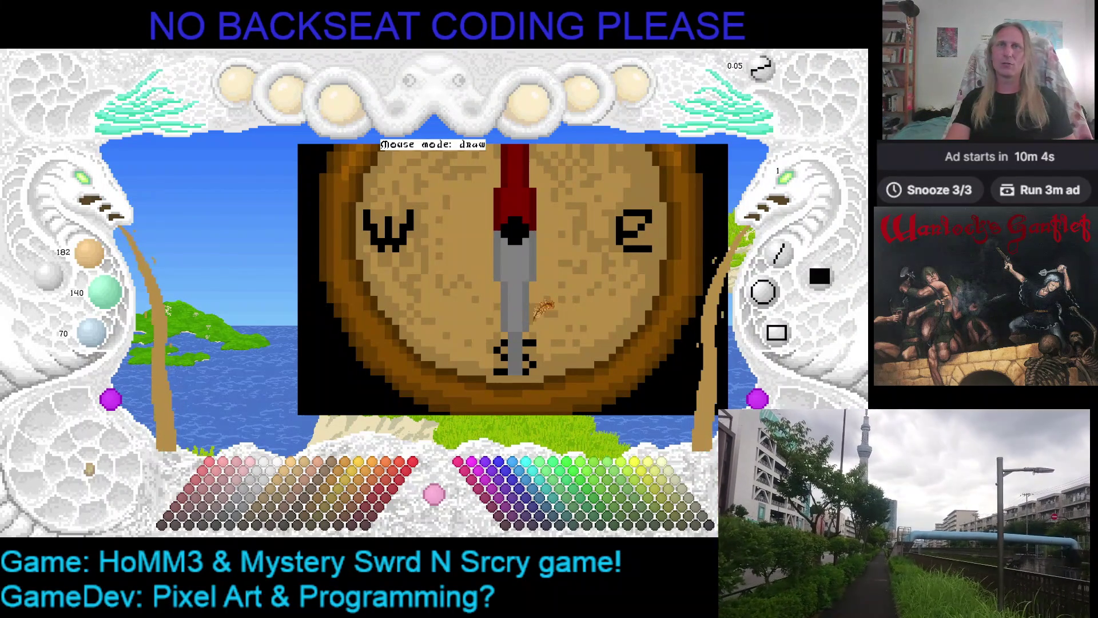
key("Right")
key("Up")
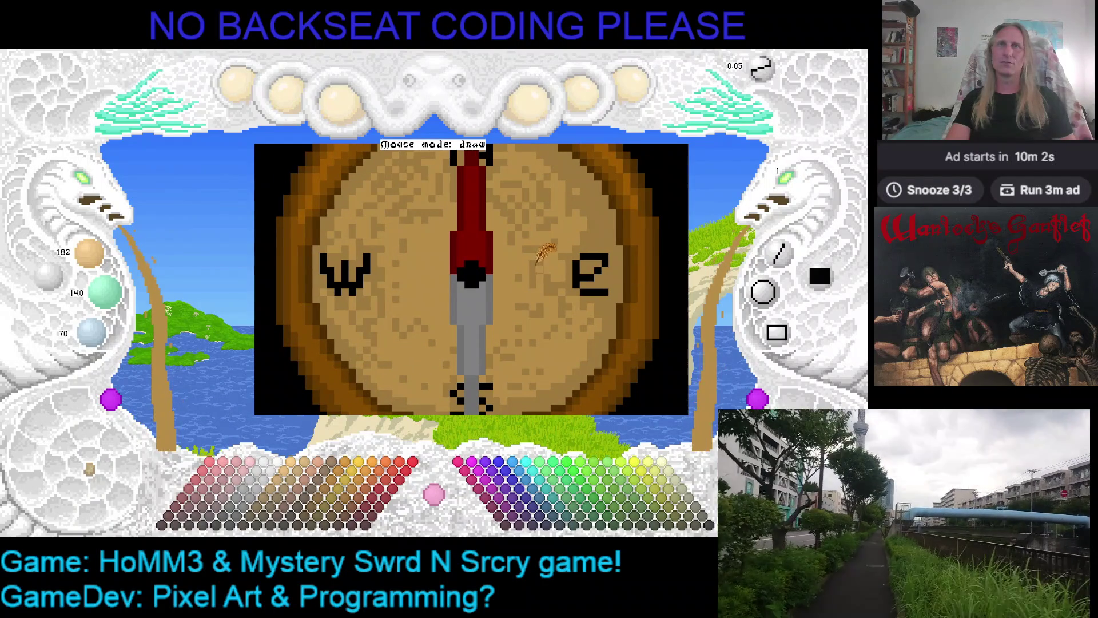
key("Left")
key("Up")
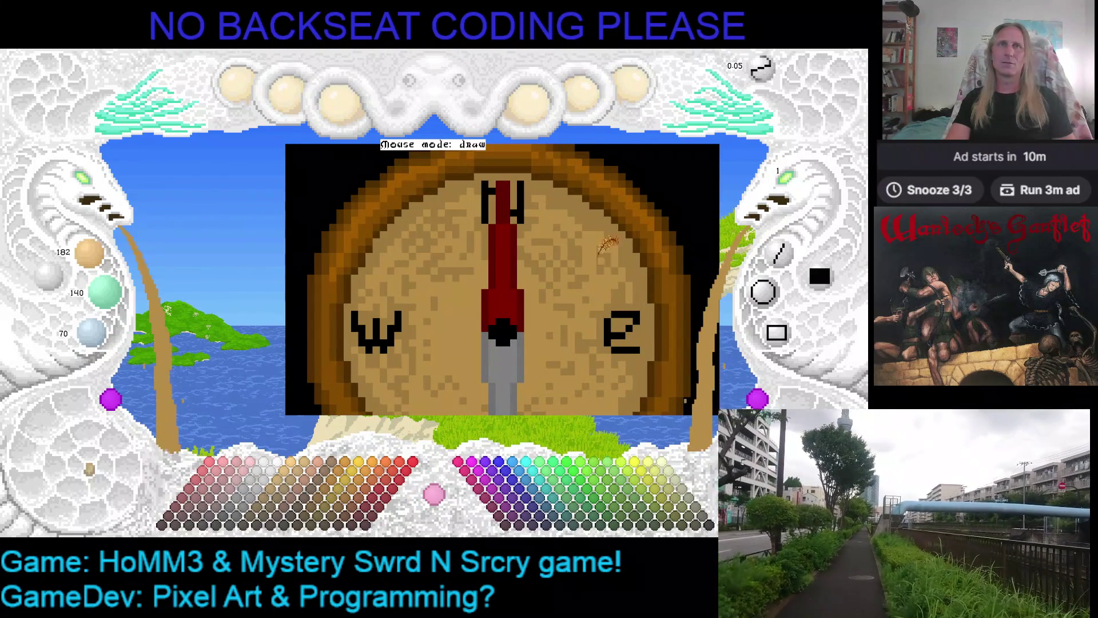
key("ctrl+s")
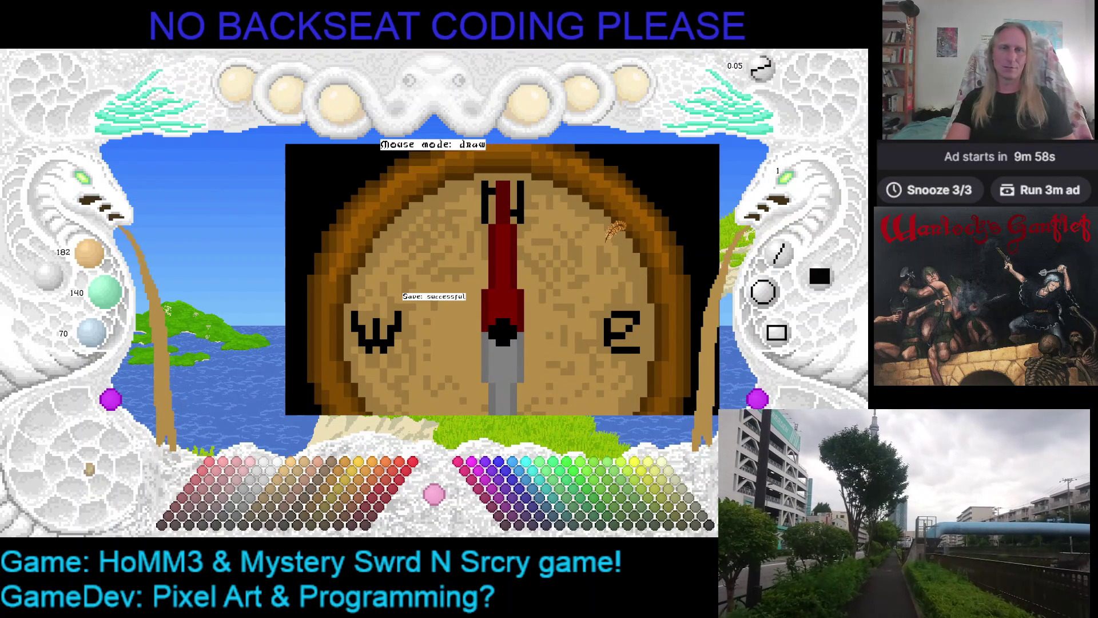
- Pan back to the compass centre, ending with dark brown (104/60/0) as the drawing colour
key("Right")
key("Down")
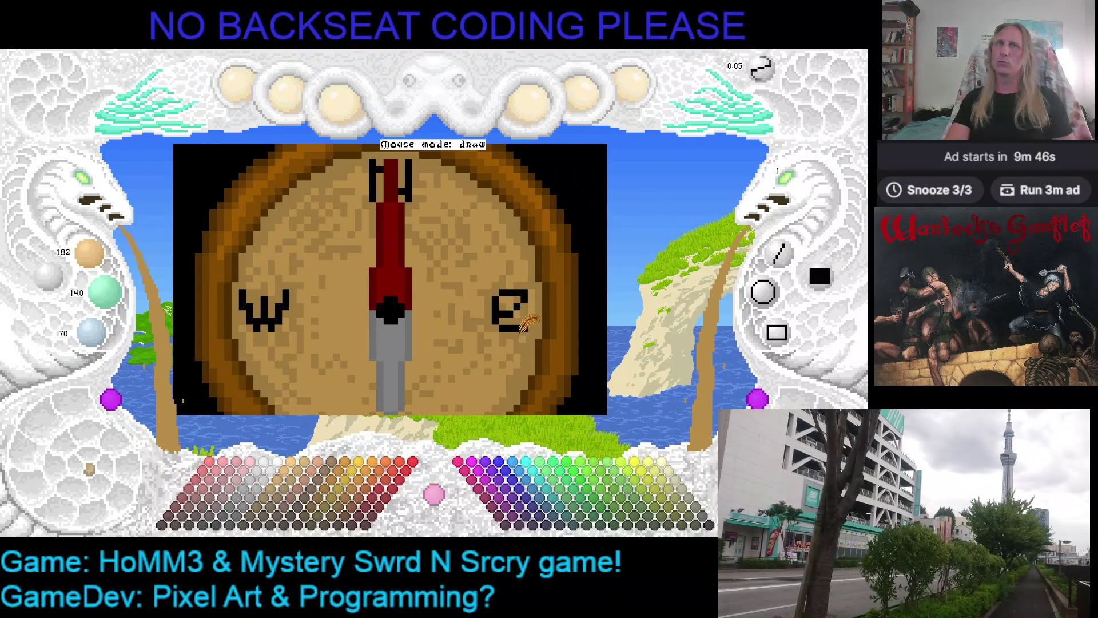
scroll(535, 335, "down", 1)
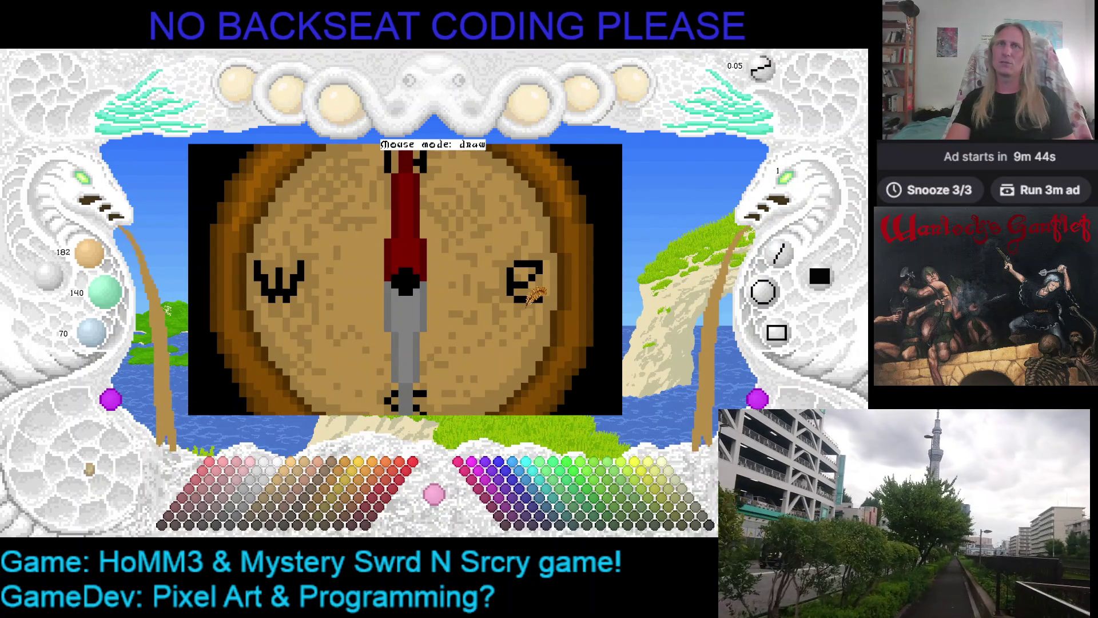
scroll(523, 347, "down", 2)
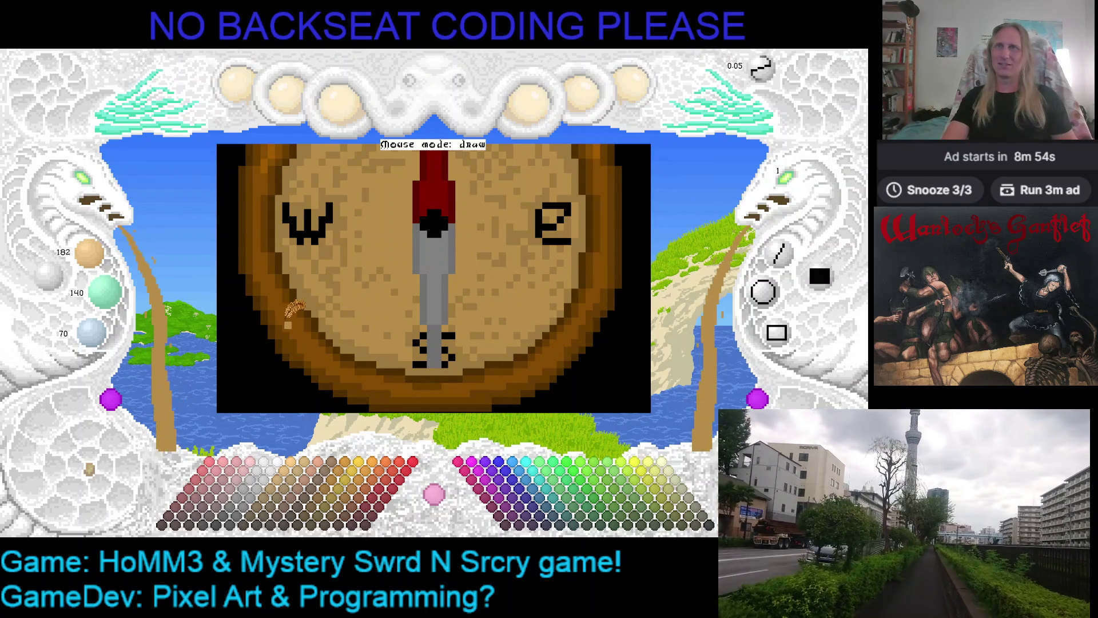
scroll(320, 341, "down", 2)
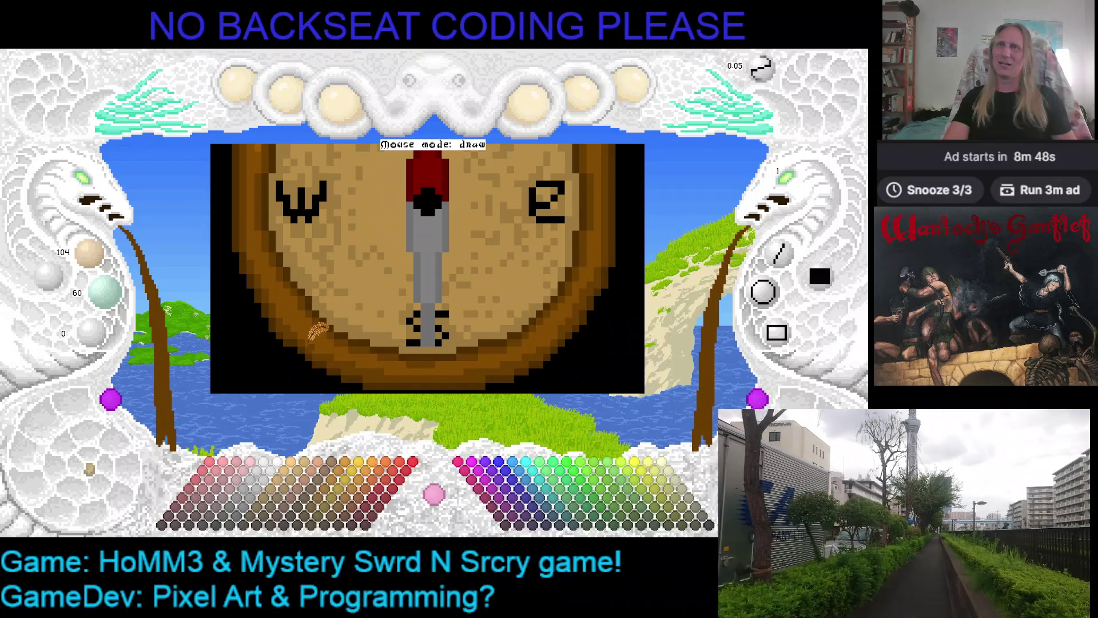
scroll(359, 349, "down", 2)
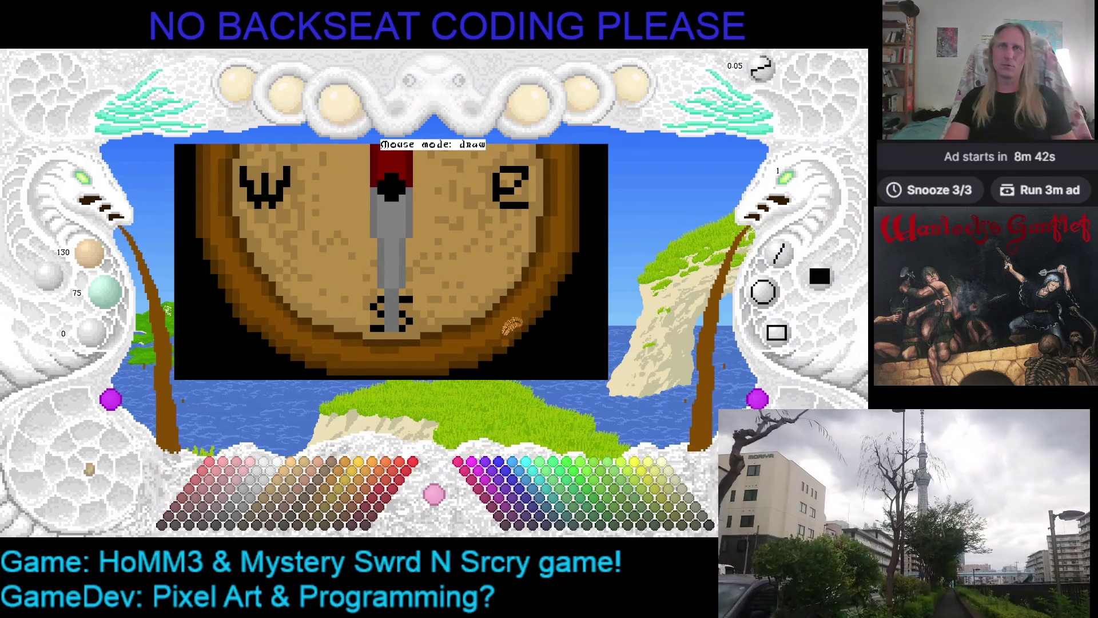
scroll(510, 326, "right", 2)
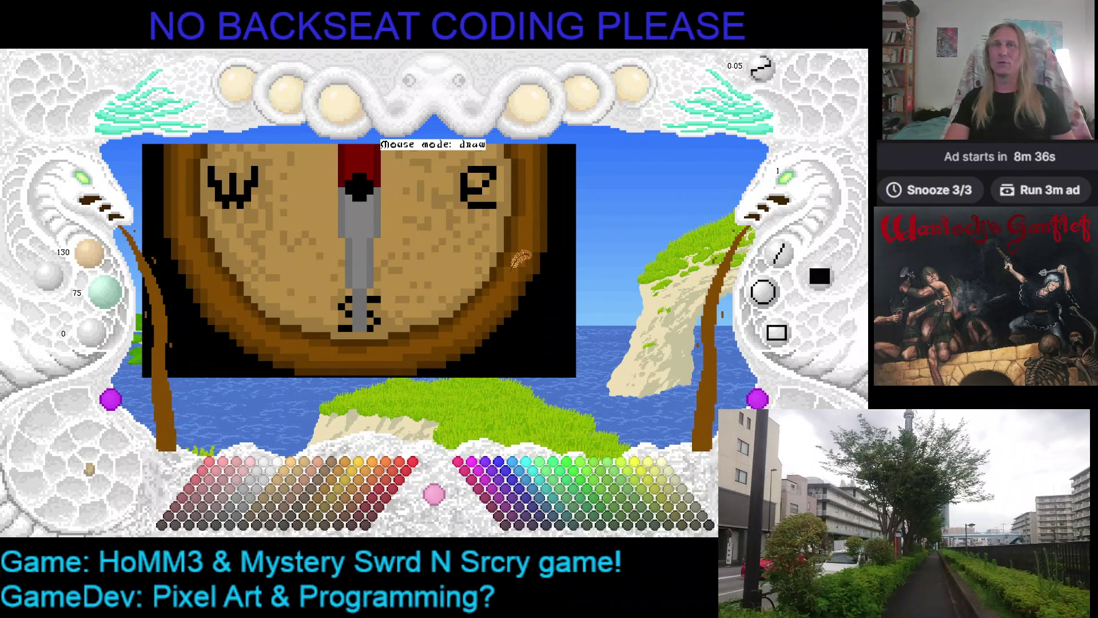
scroll(522, 265, "left", 4)
scroll(543, 300, "up", 3)
scroll(537, 303, "left", 3)
scroll(315, 278, "up", 6)
scroll(343, 269, "down", 5)
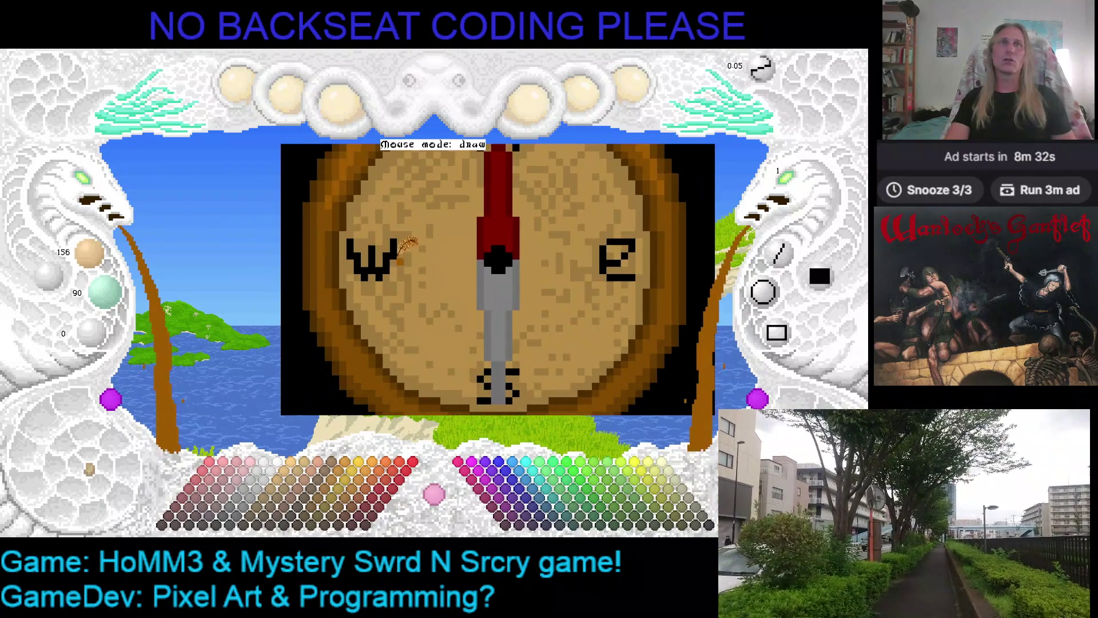
scroll(415, 257, "left", 3)
scroll(422, 268, "up", 2)
scroll(423, 268, "right", 6)
scroll(423, 269, "up", 1)
scroll(349, 275, "right", 2)
scroll(337, 272, "left", 2)
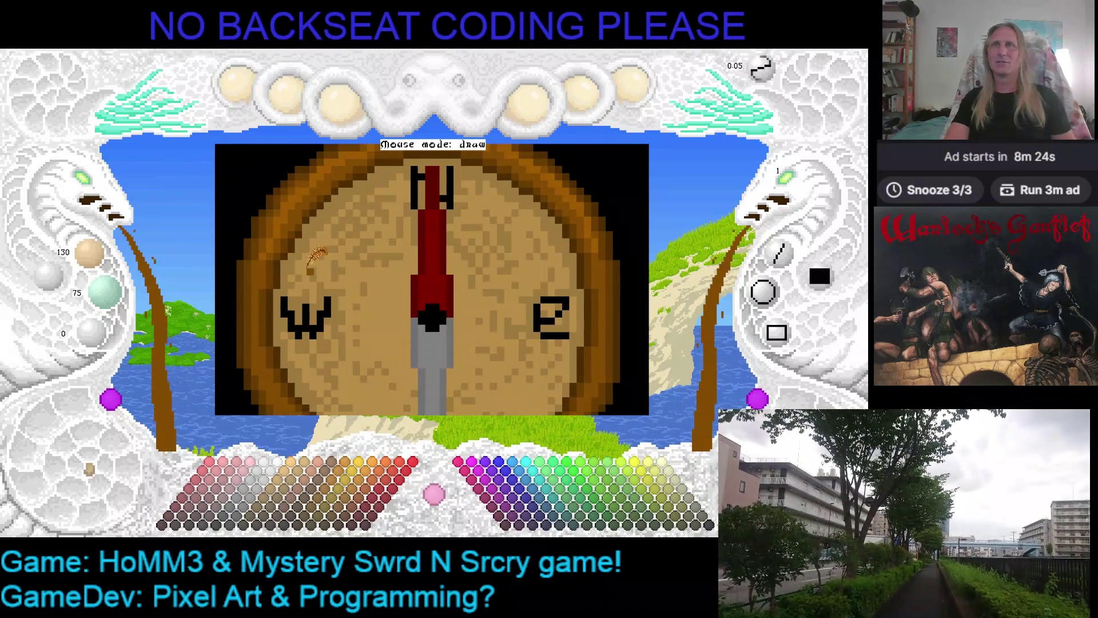
scroll(294, 249, "right", 2)
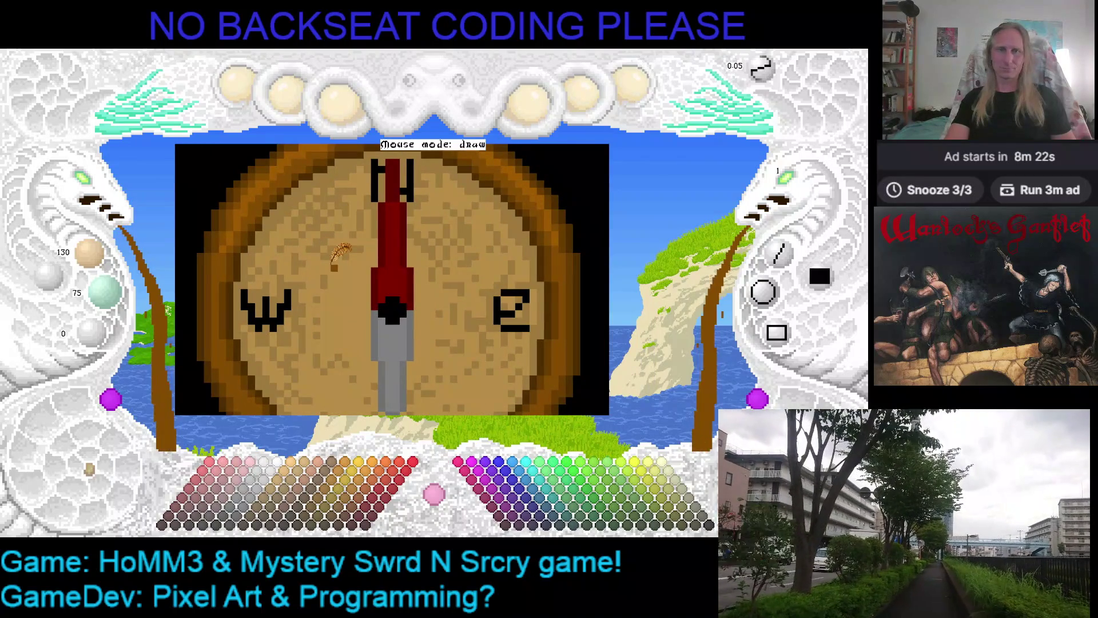
scroll(295, 248, "right", 1)
scroll(98, 189, "down", 1)
scroll(98, 191, "down", 2)
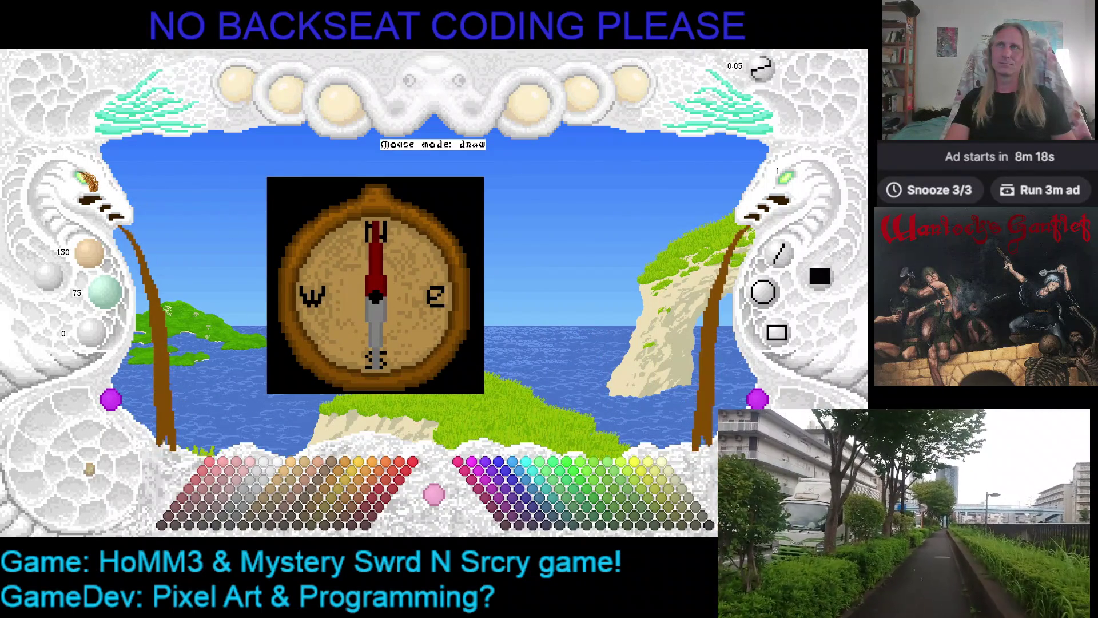
- Zoom in and pan across the compass face down to its lower half
scroll(88, 183, "up", 3)
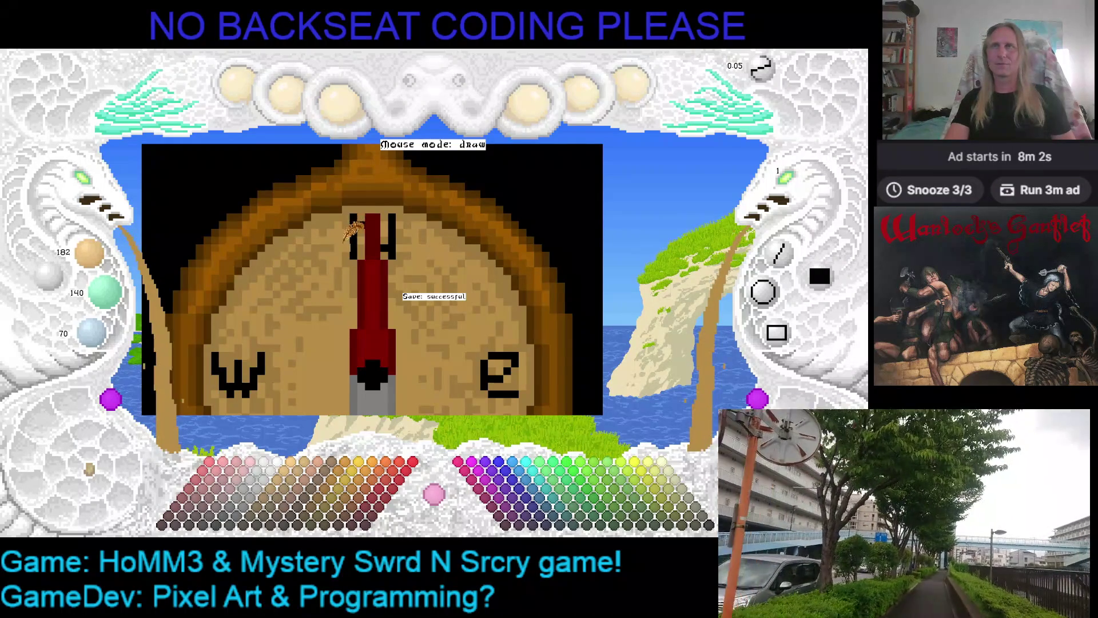
key("Right")
key("Down")
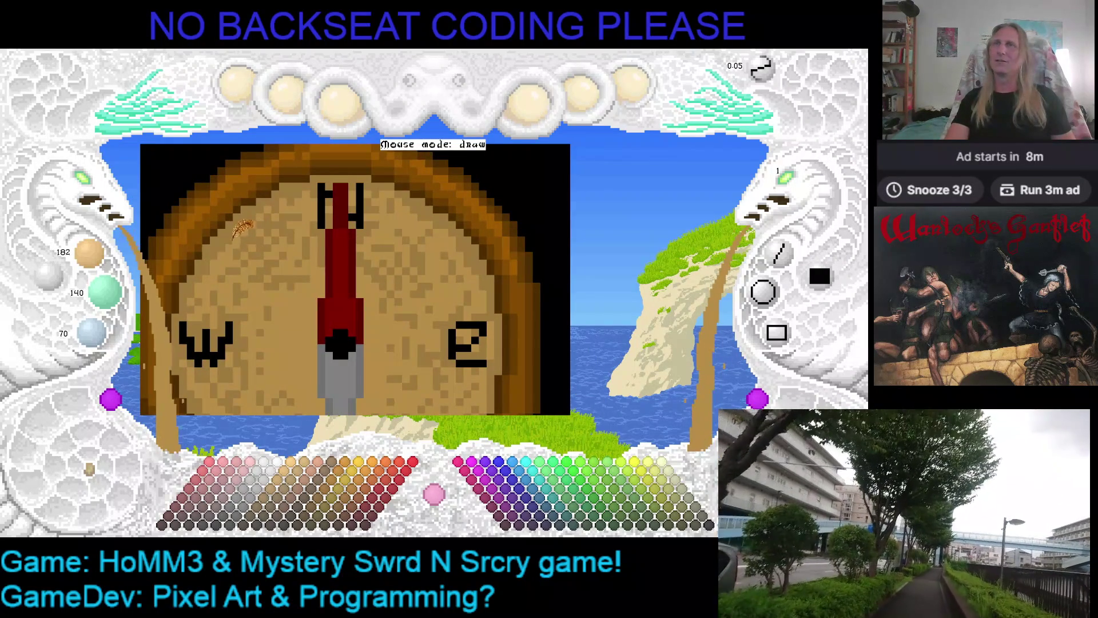
key("Left")
key("Down")
key("Left")
key("Down")
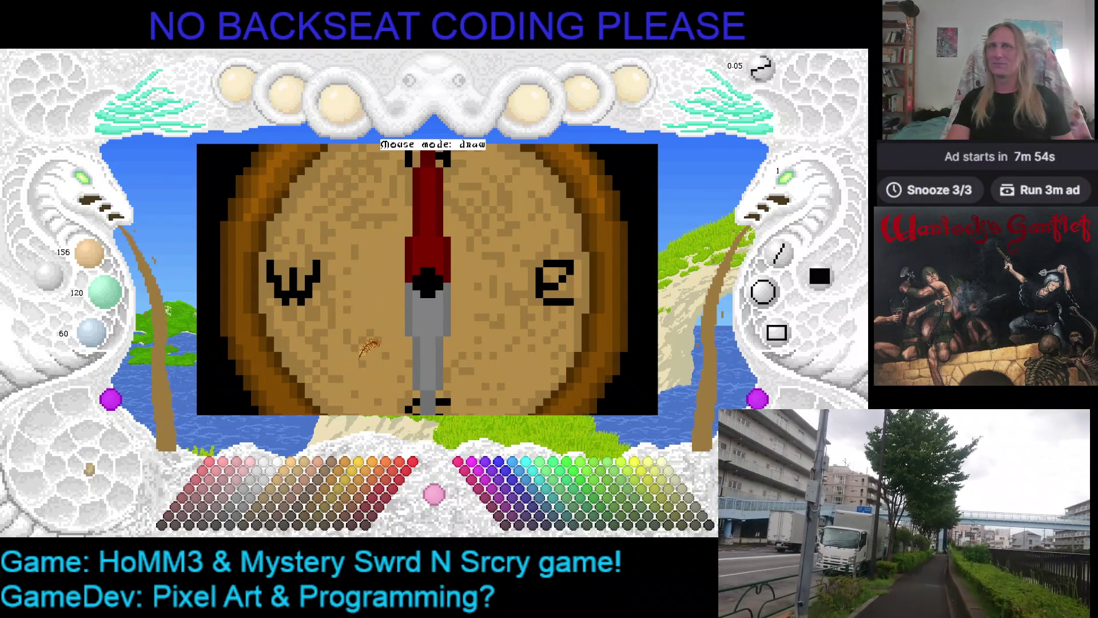
key("Down")
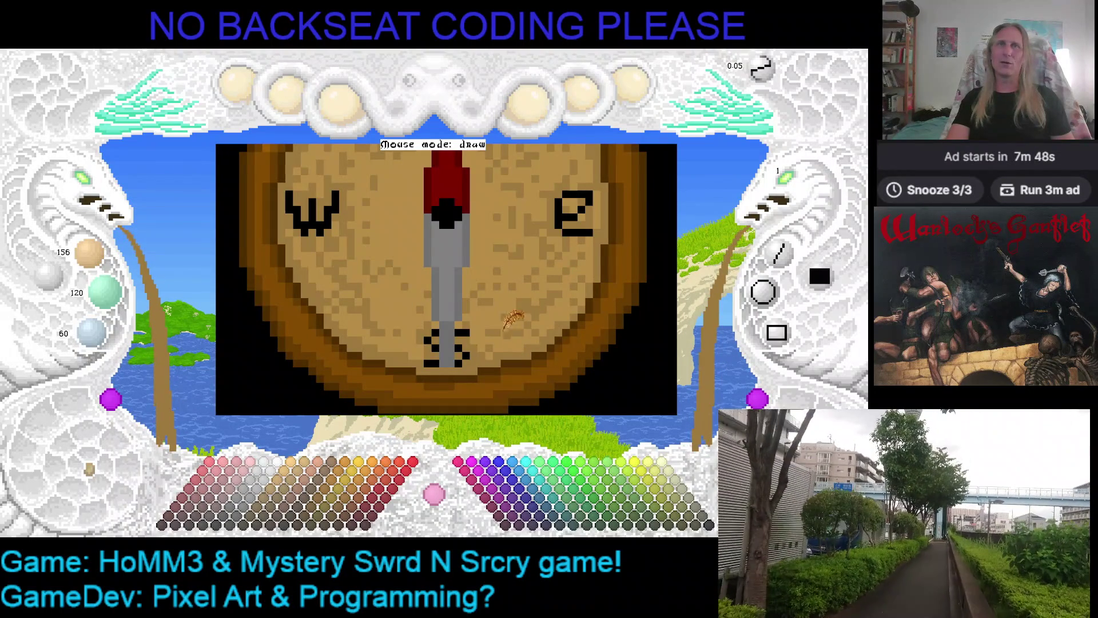
- Pan back up and over to the S marker, then save the drawing
key("Up")
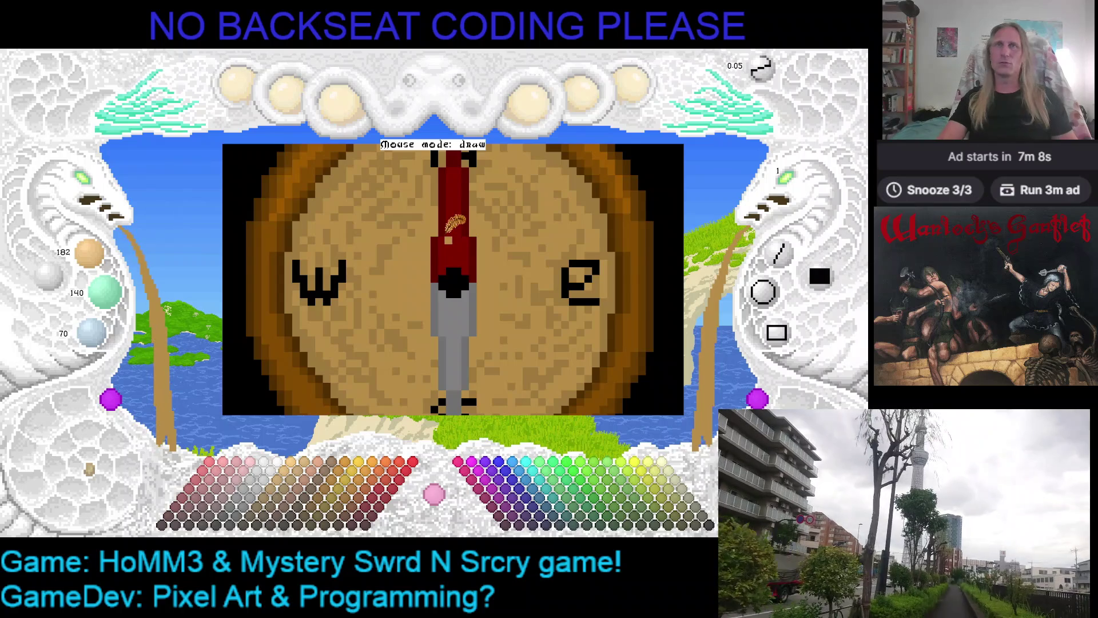
key("Left")
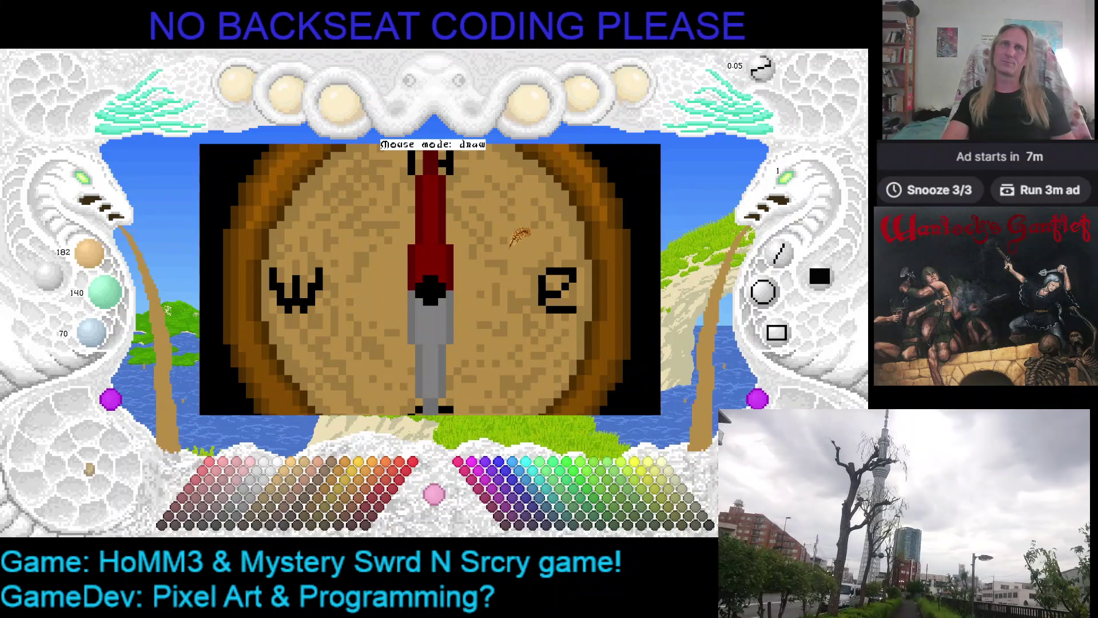
left_click_drag(496, 241, 529, 209)
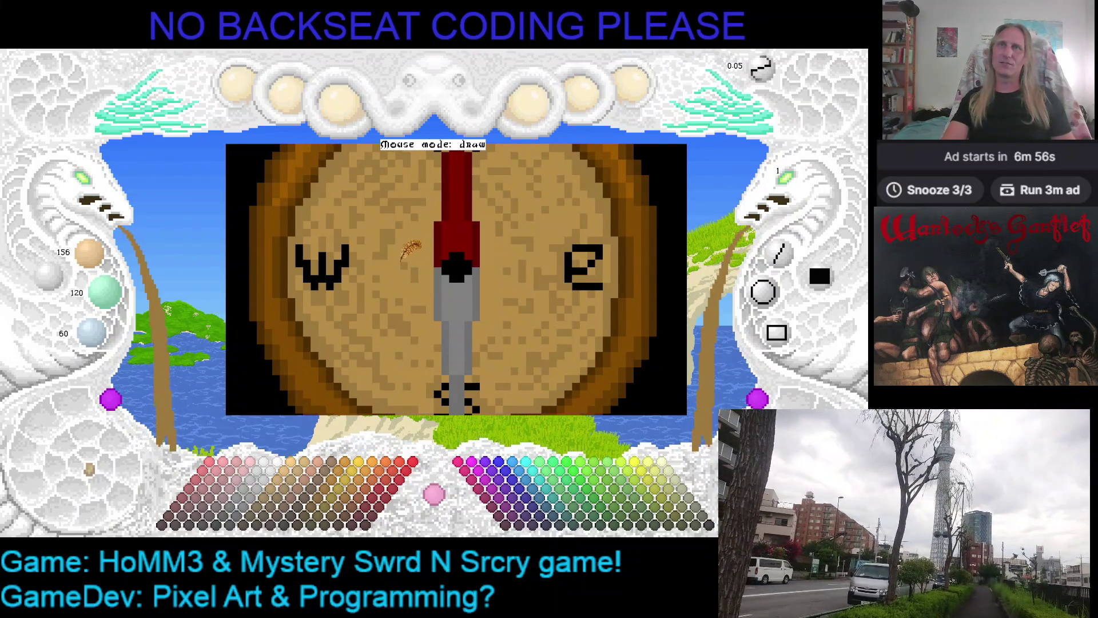
key("ctrl+s")
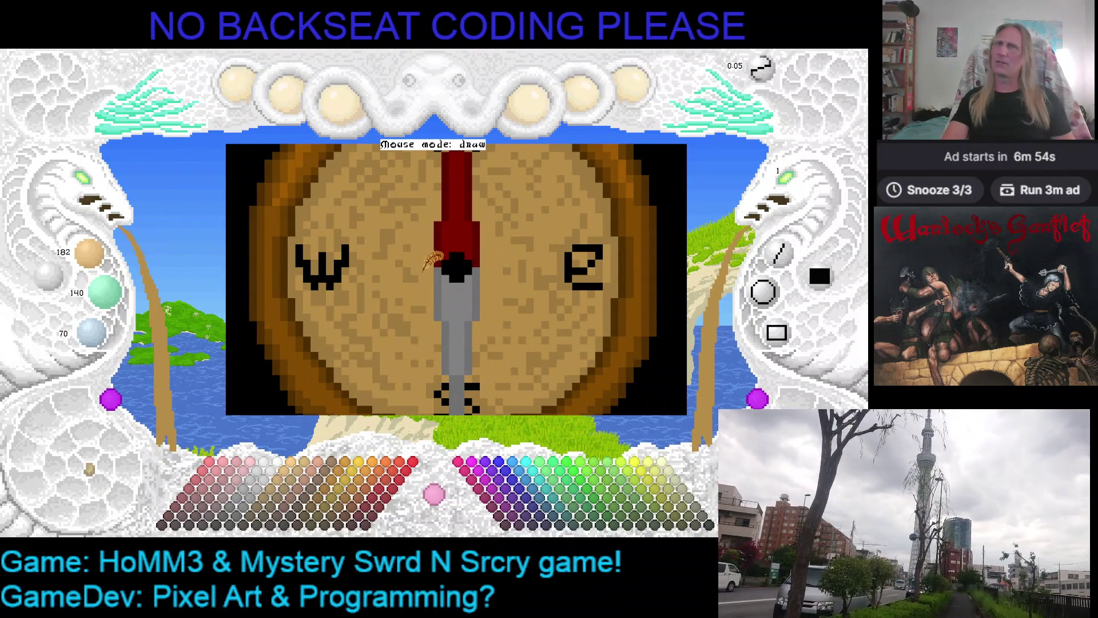
- Pan across the face and up along the needle, then zoom the canvas out
left_click_drag(436, 262, 403, 264)
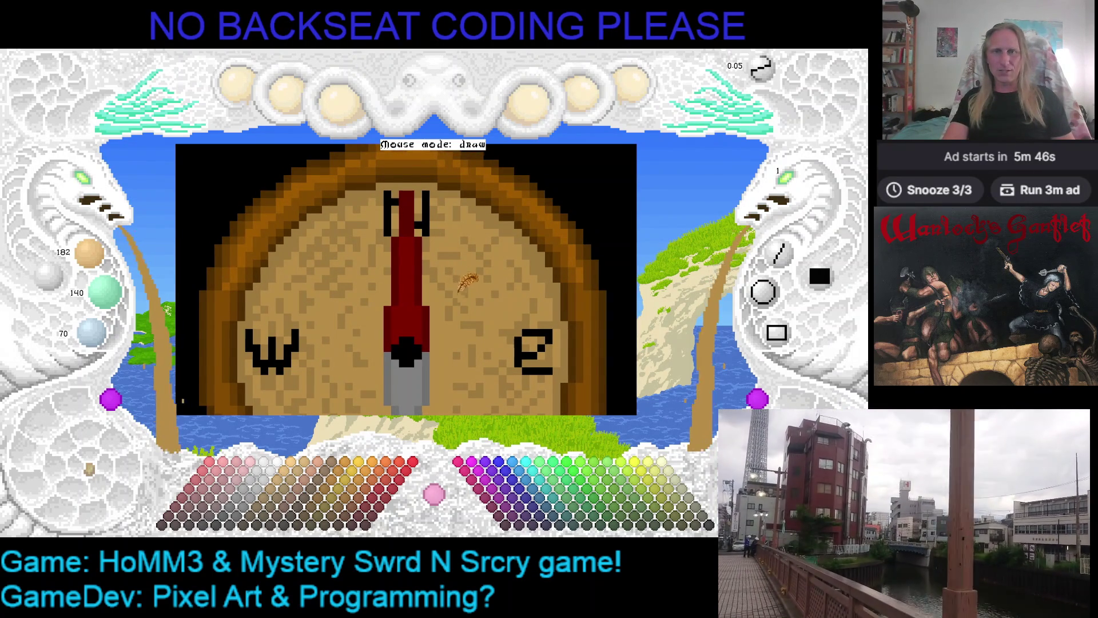
left_click_drag(466, 280, 456, 225)
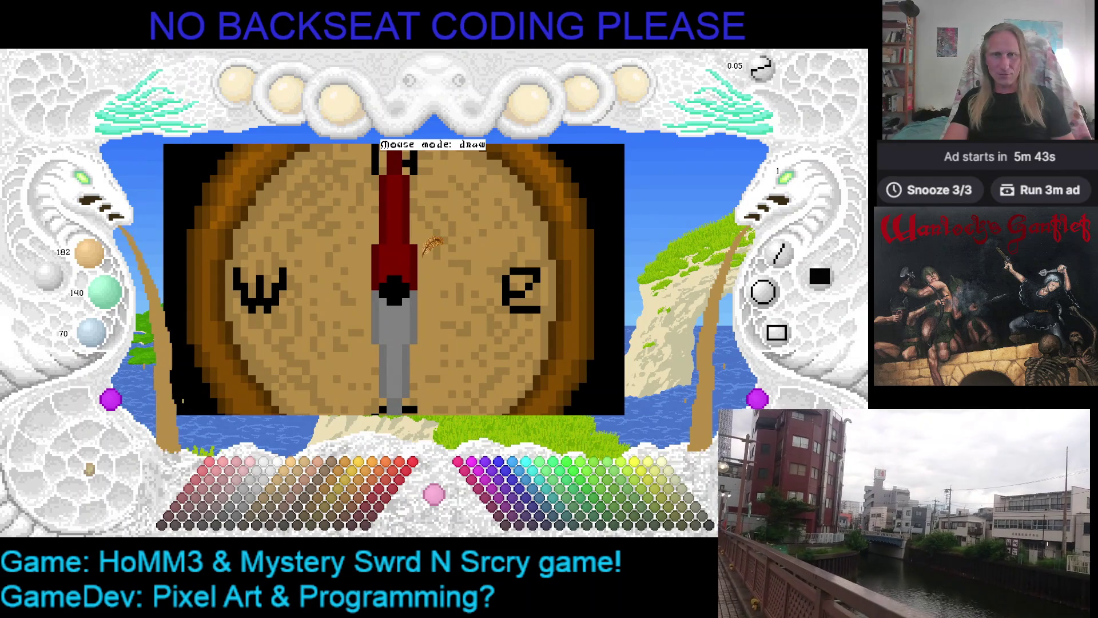
left_click(96, 197)
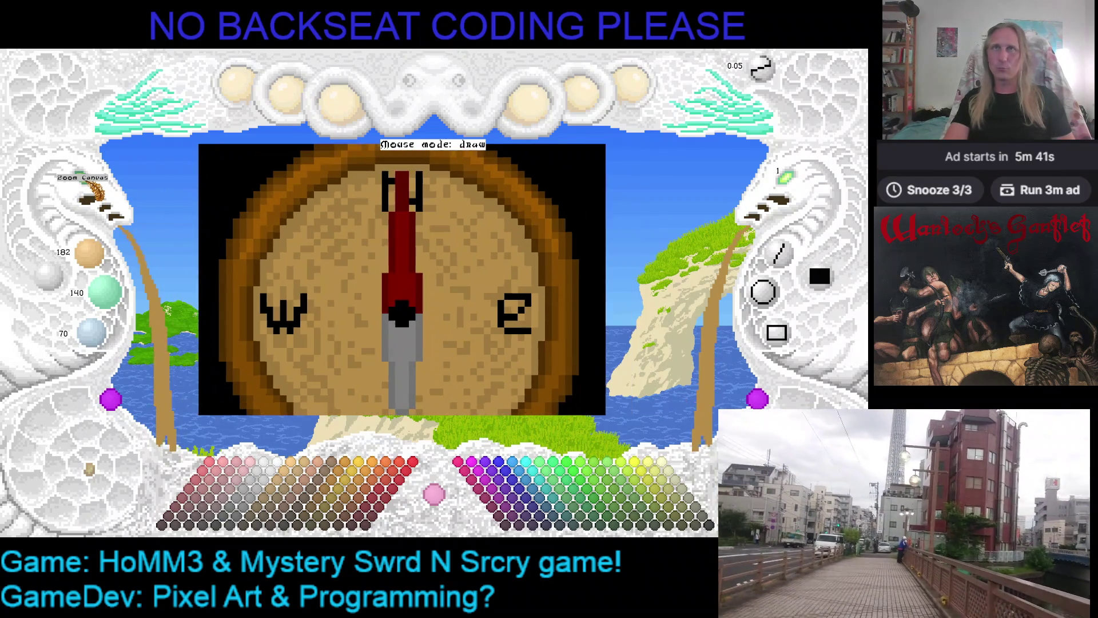
- Preview the compass on a cyan backdrop
scroll(252, 223, "down", 1)
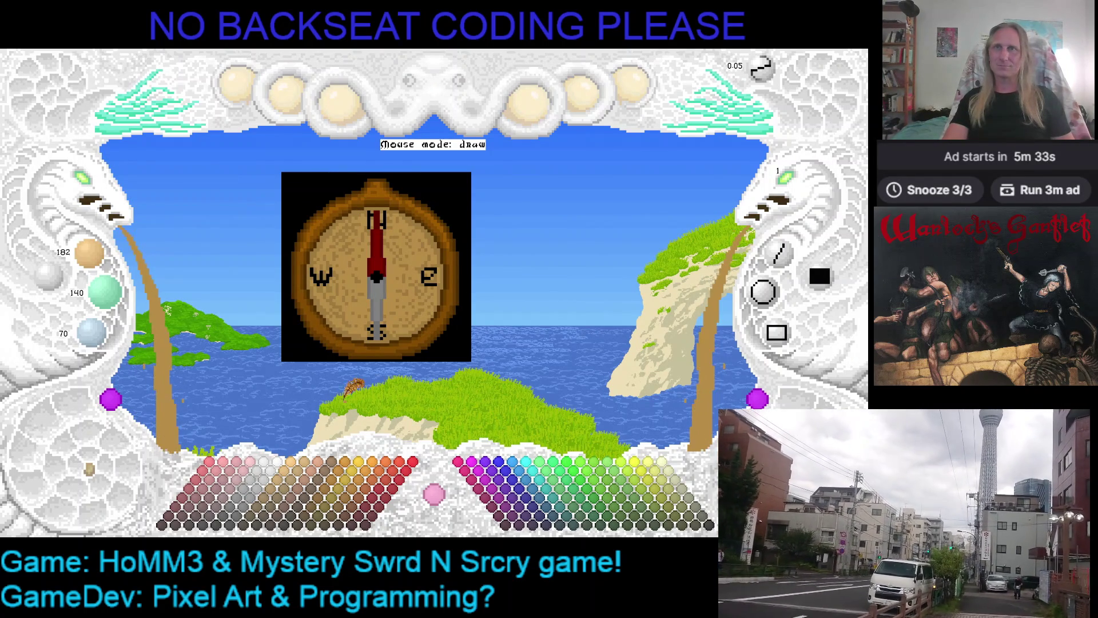
left_click(286, 464)
left_click(112, 260)
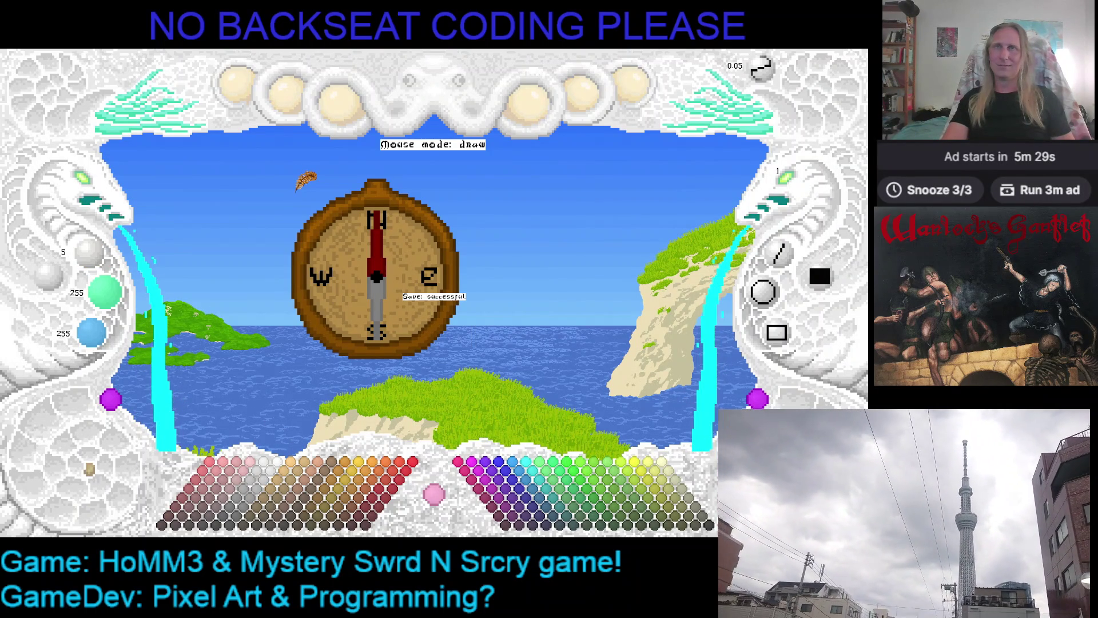
left_click_drag(366, 203, 407, 243)
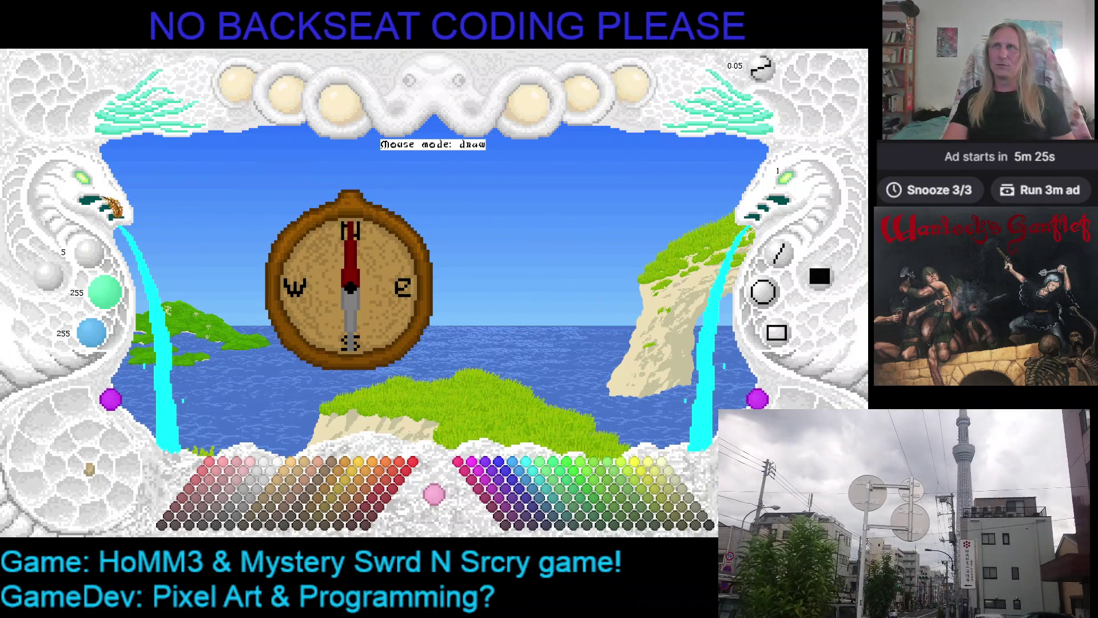
scroll(83, 181, "up", 3)
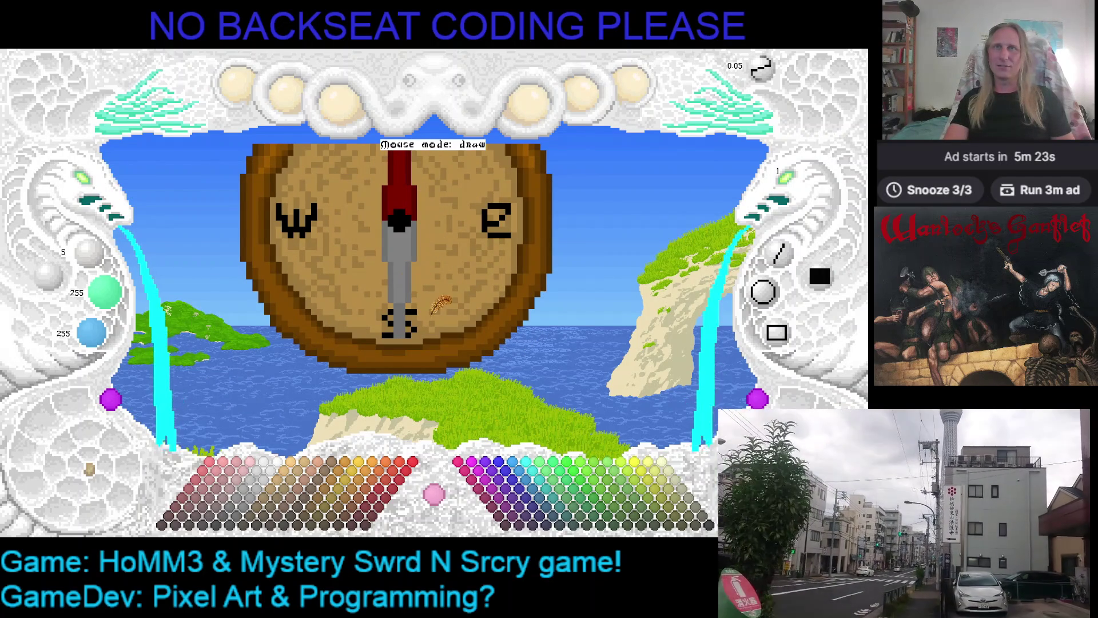
- Restore the tan colour, save the compass, and switch to File Explorer's D_01_FWD_FWD folder
right_click(433, 314)
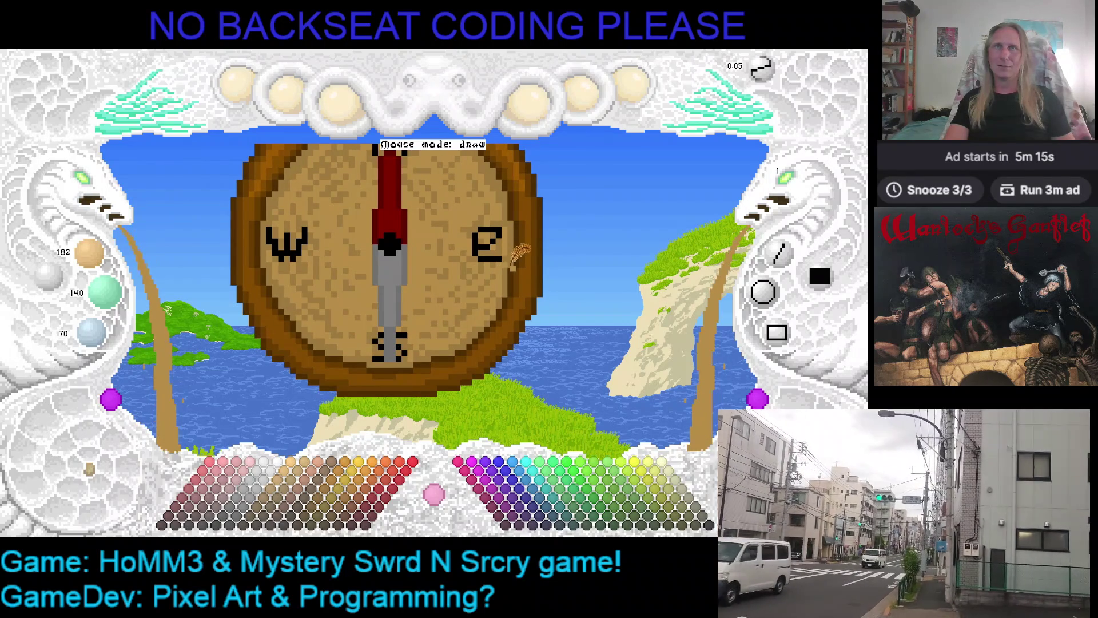
key("ctrl+s")
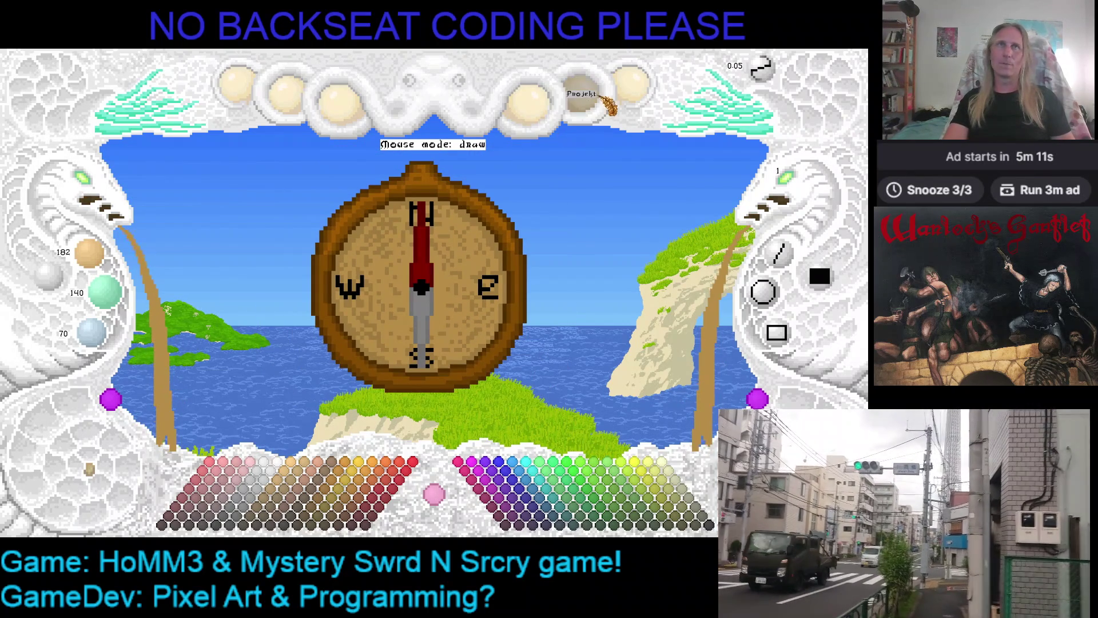
left_click(636, 106)
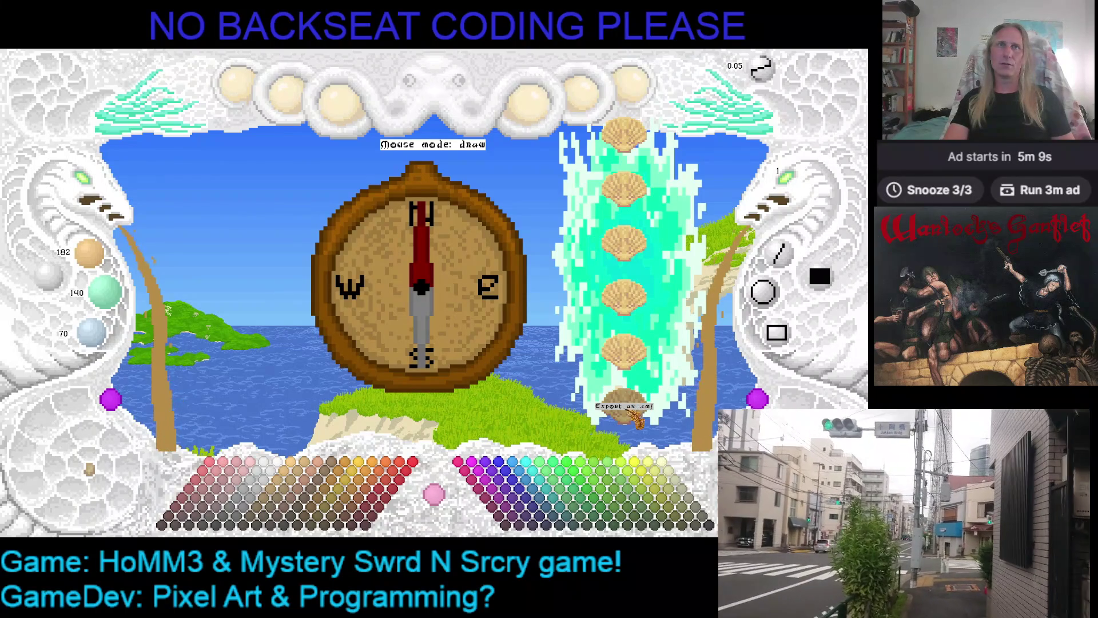
key("alt+Tab")
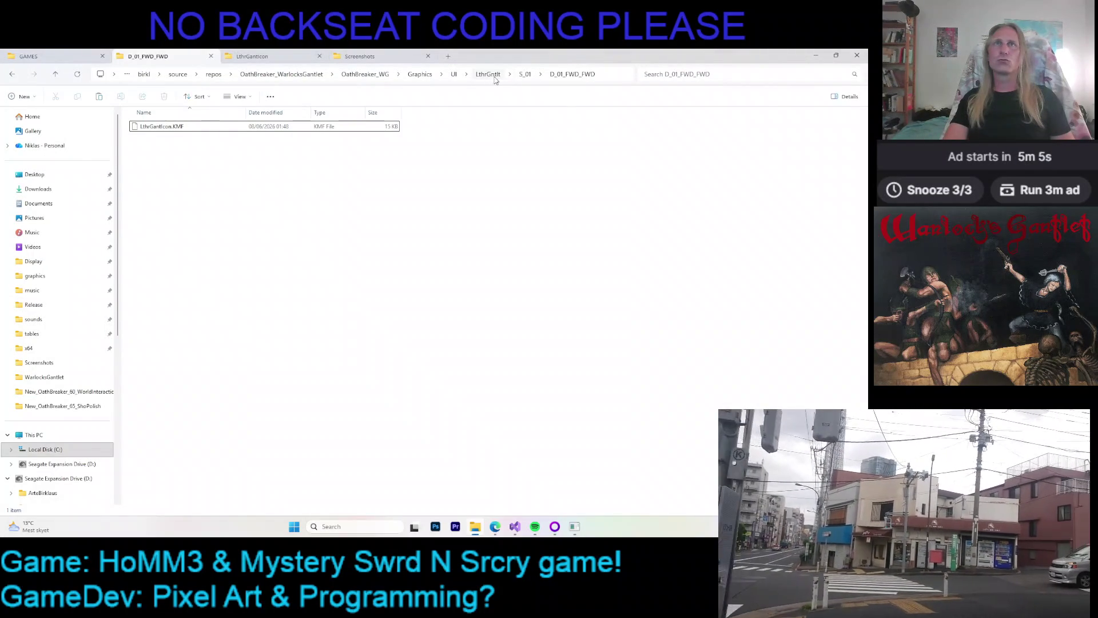
- Navigate into the Compass > S_01 > D_01_FWD_FWD graphics folder
left_click(454, 75)
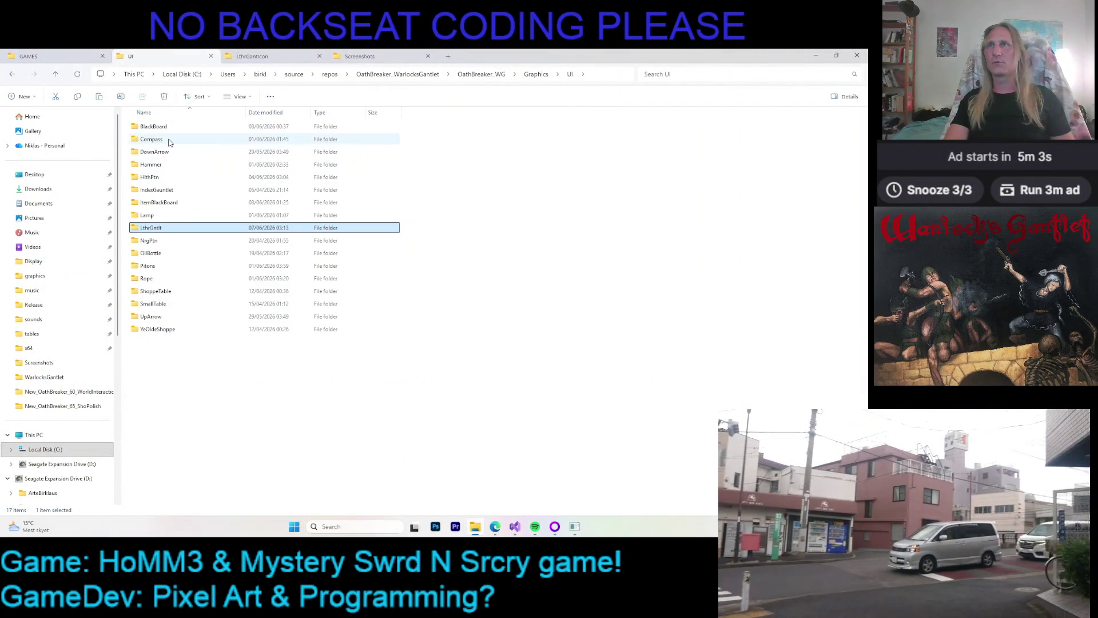
double_click(168, 141)
double_click(150, 127)
double_click(150, 127)
left_click(150, 126)
- In the other tab, open the CompassIcon project folder and select CompassIcon.KMF
left_click(252, 56)
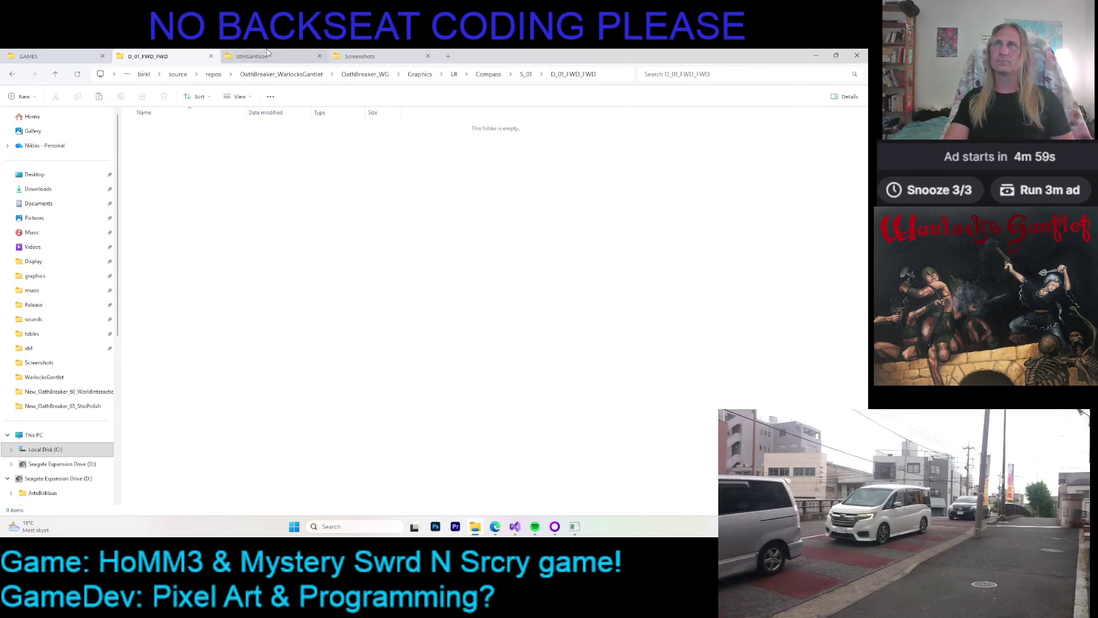
left_click(285, 74)
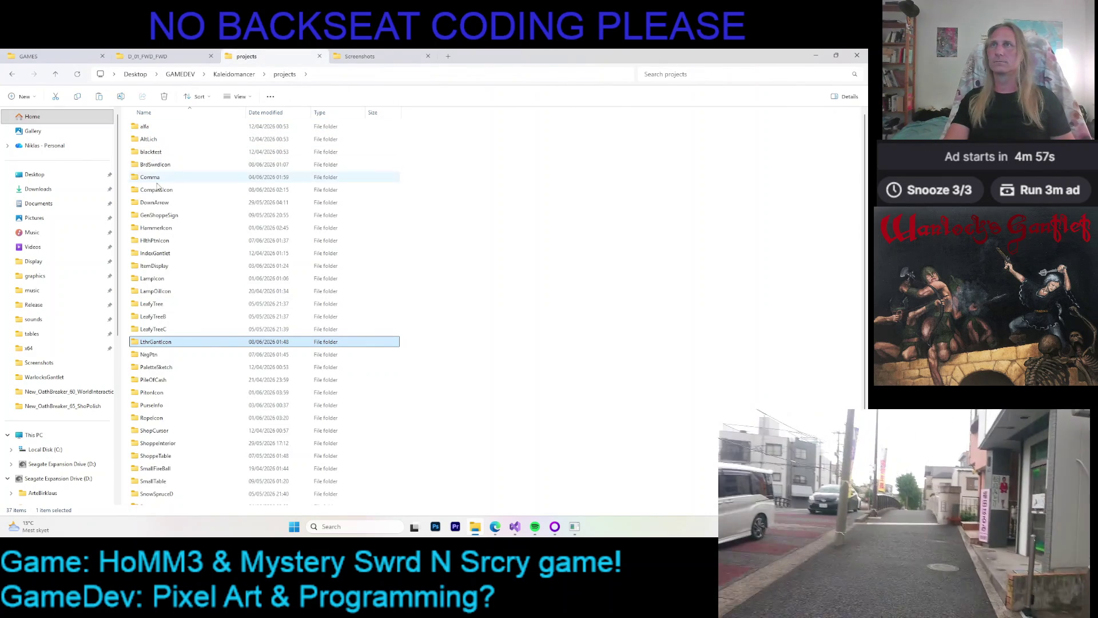
left_click(158, 191)
double_click(158, 191)
left_click(155, 153)
- Paste CompassIcon.KMF into the D_01_FWD_FWD folder and bring Visual Studio forward
key("ctrl+shift+Tab")
key("ctrl+v")
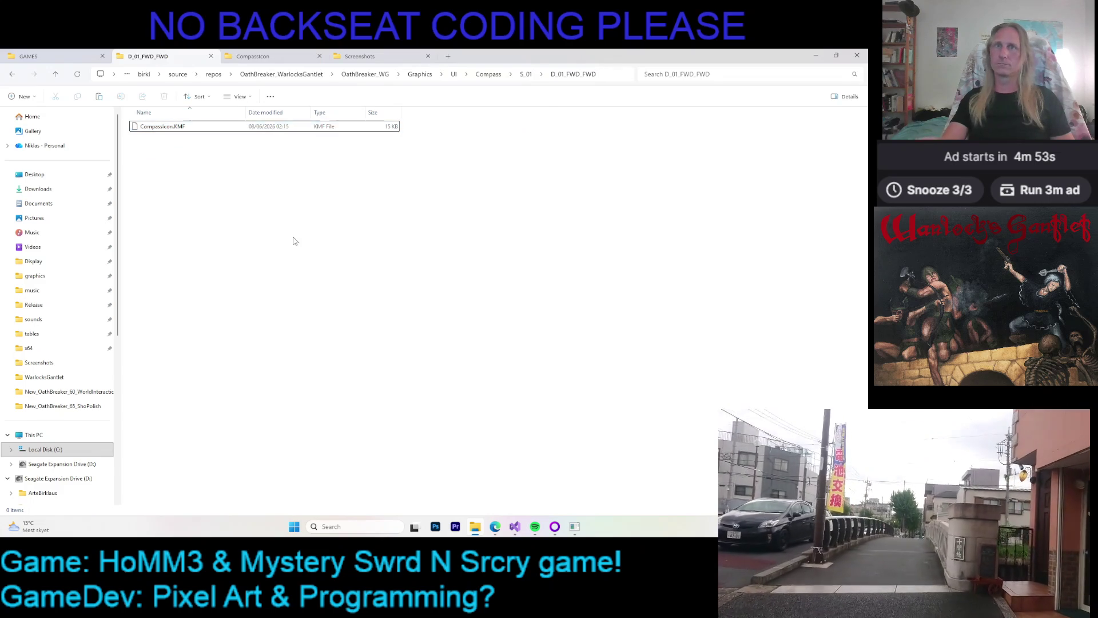
left_click(513, 527)
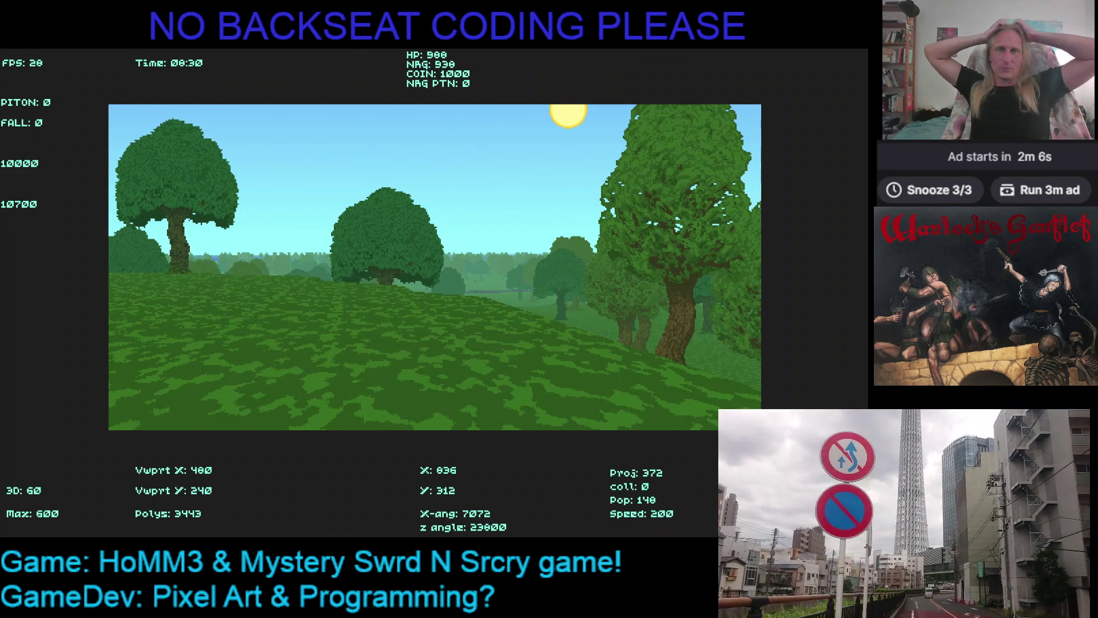
- Turn the camera left and right to survey the landscape and the sun
key("Left")
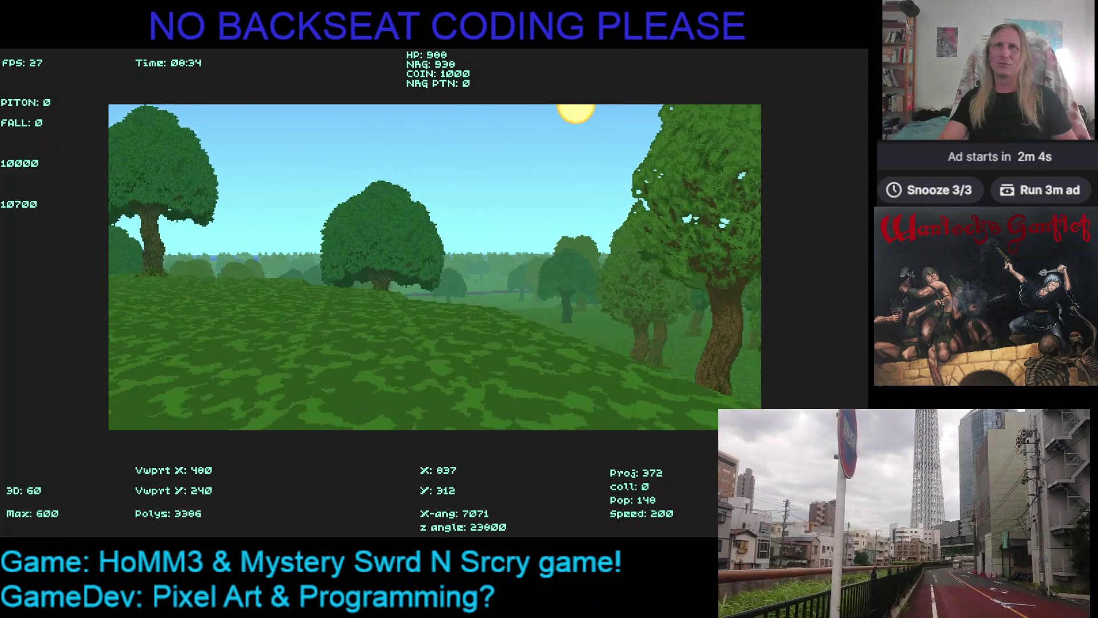
key("Right")
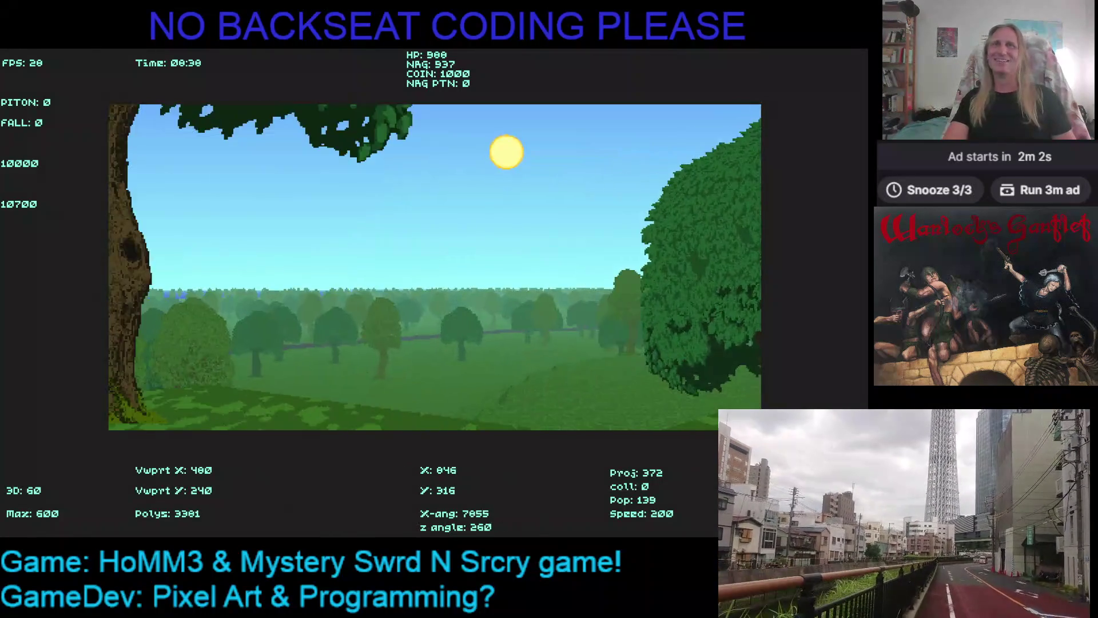
key("Right")
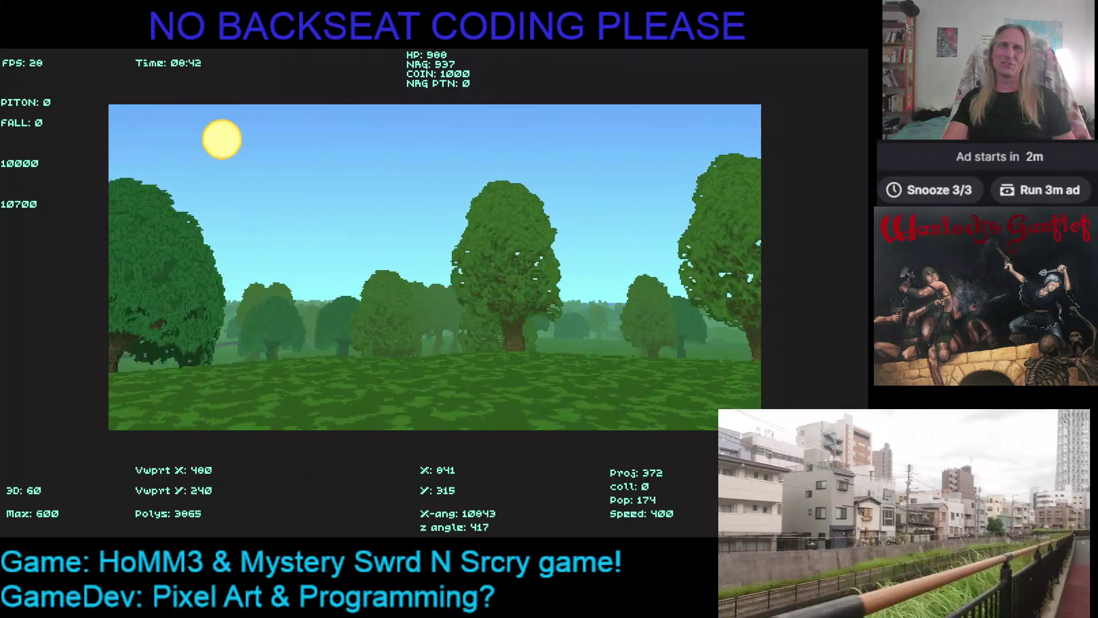
key("Left")
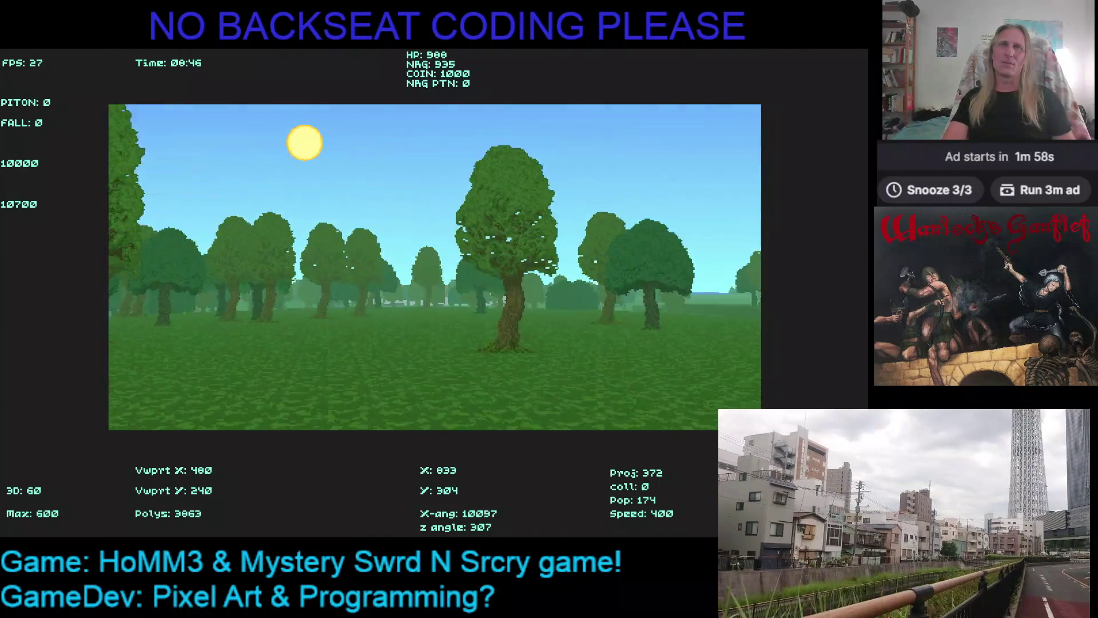
key("Right")
key("Left")
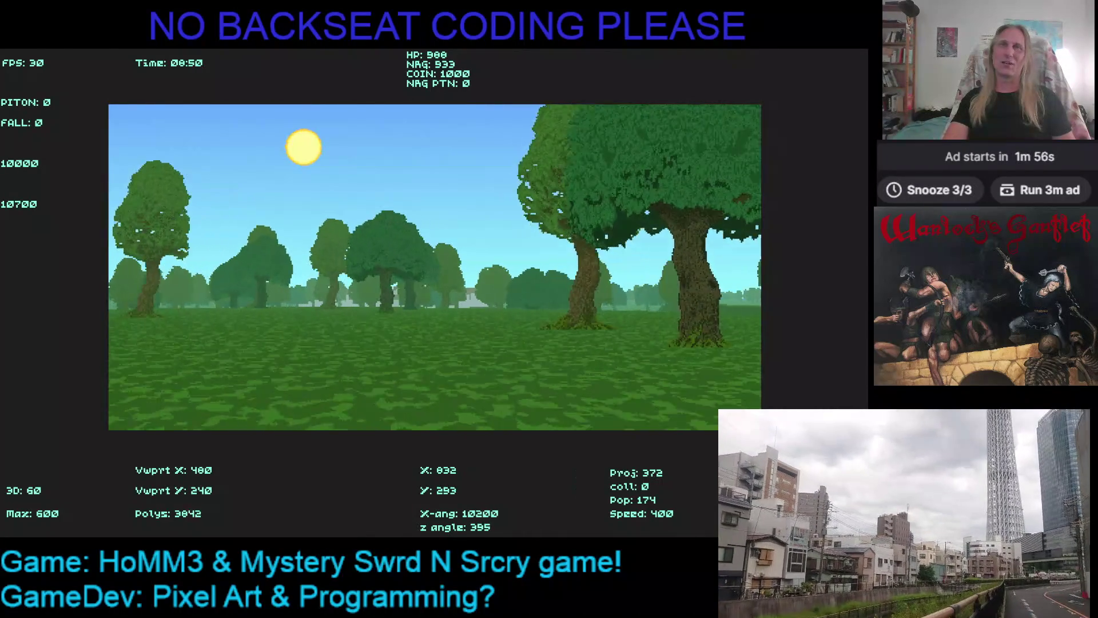
key("Left")
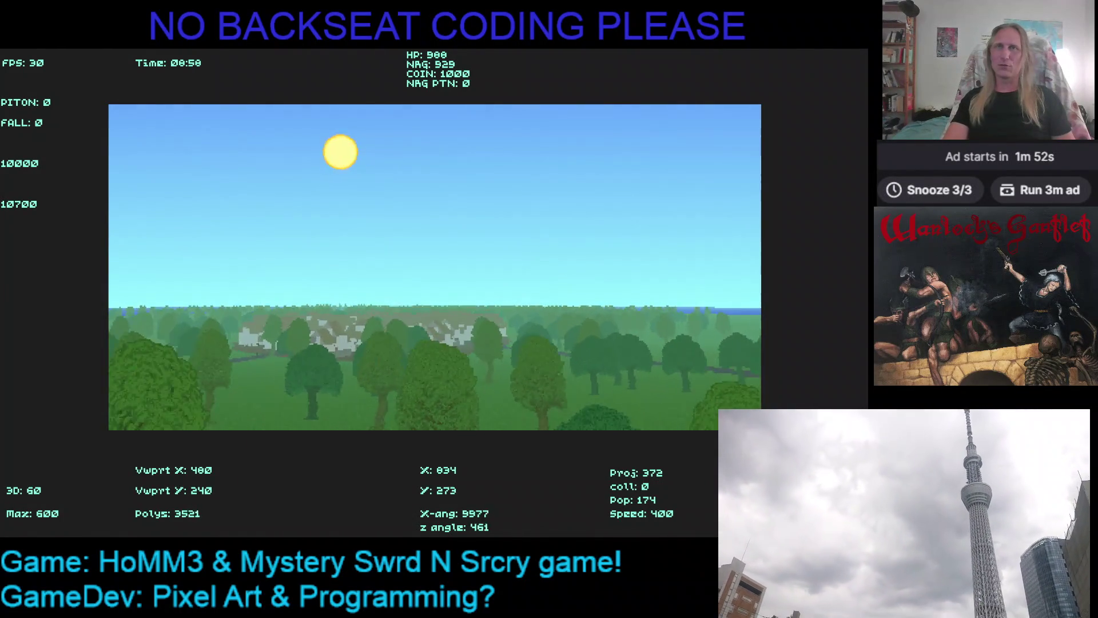
key("Left")
- Fly forward past the village, climbing and speeding toward the forest horizon and castle
key("Up")
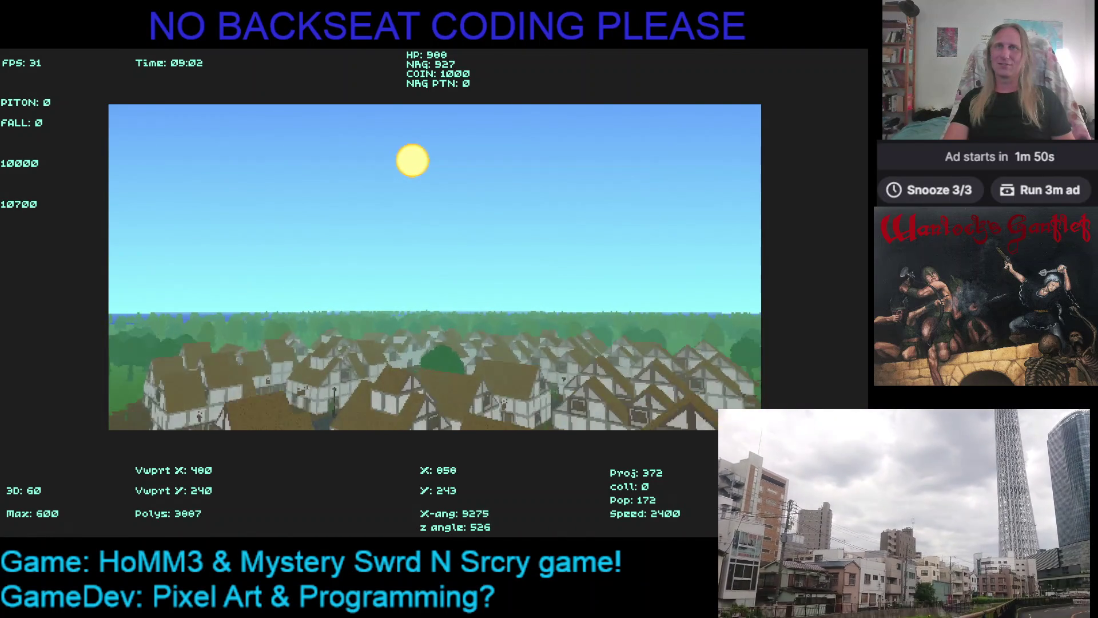
key("Up")
key("Right")
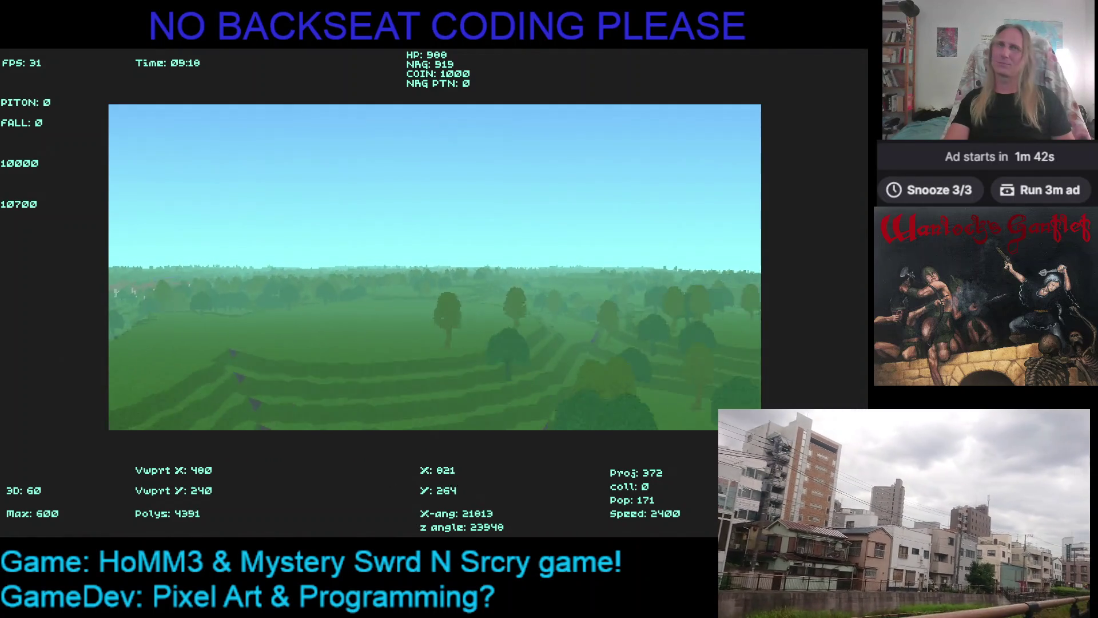
key("Up")
key("Up")
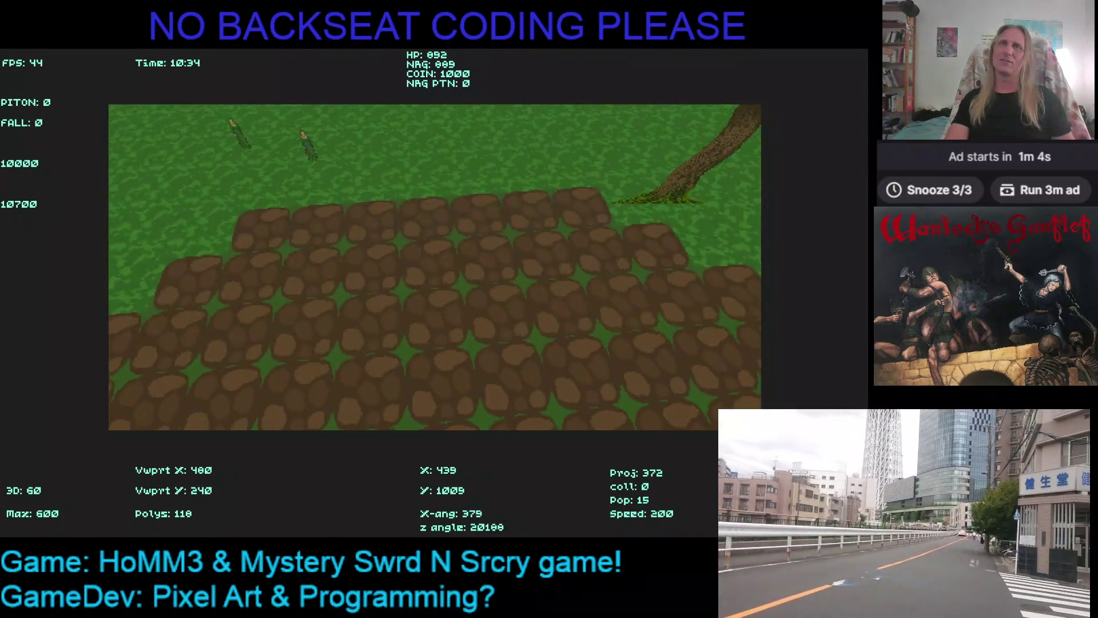
key("Up")
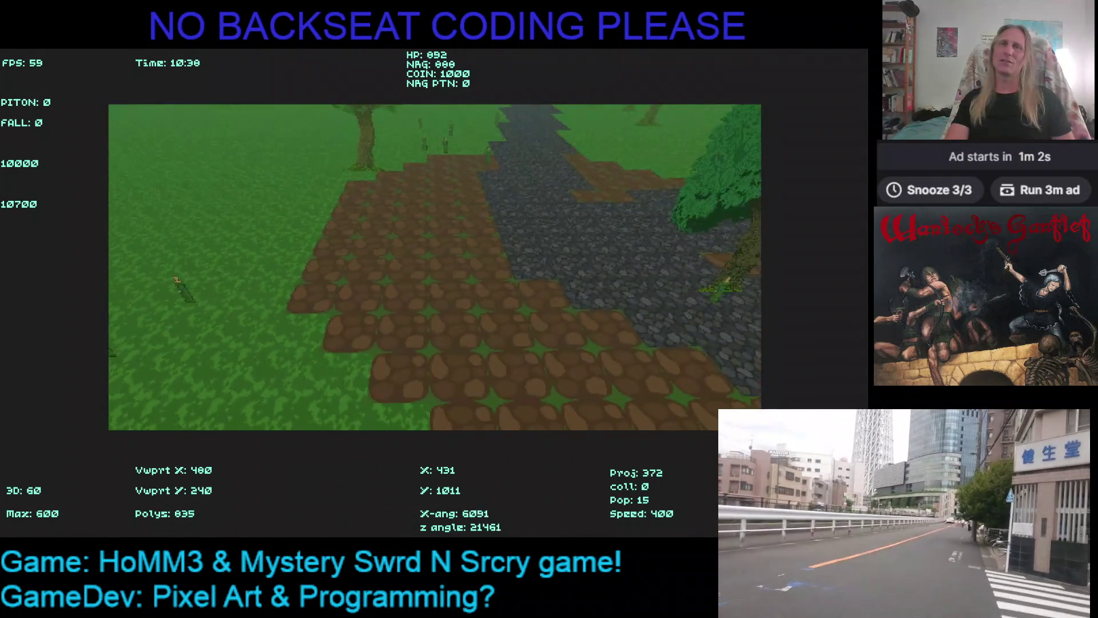
key("Up")
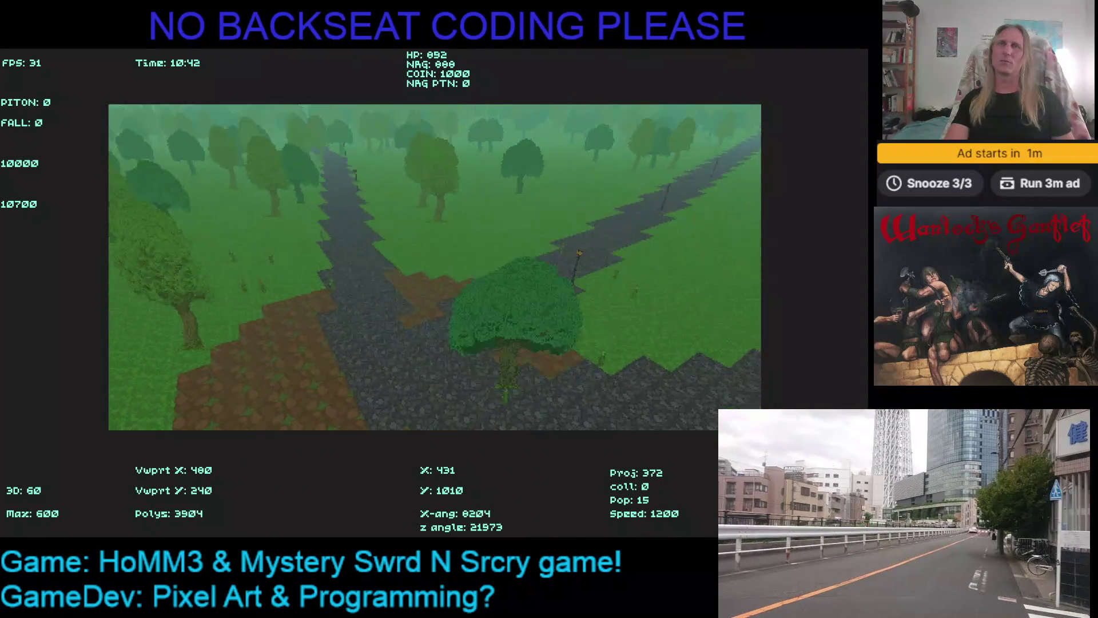
key("Up")
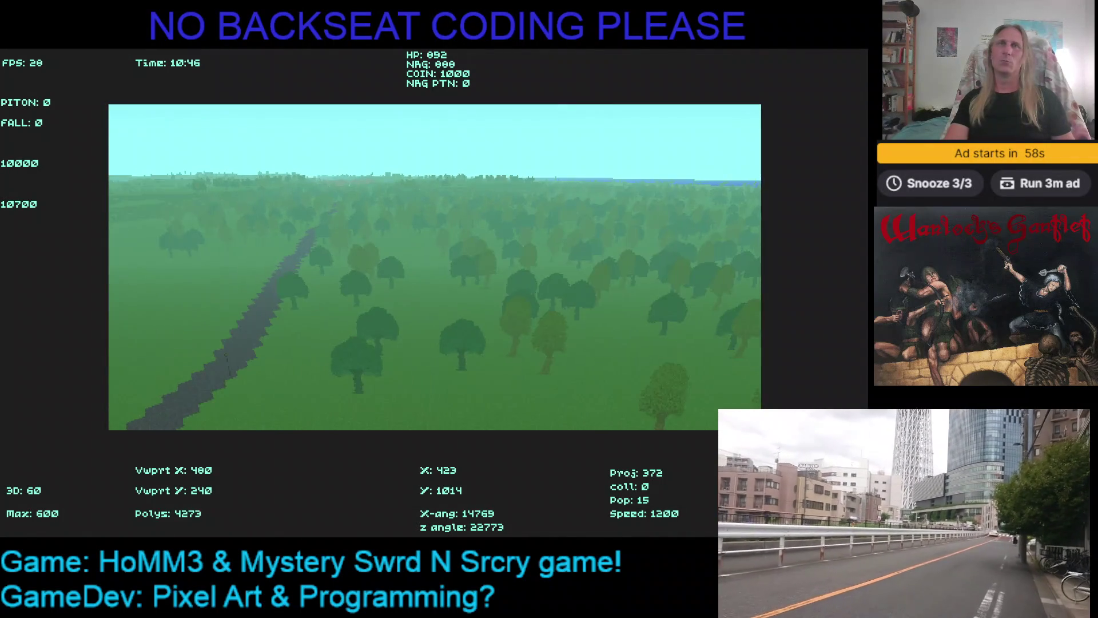
key("Up")
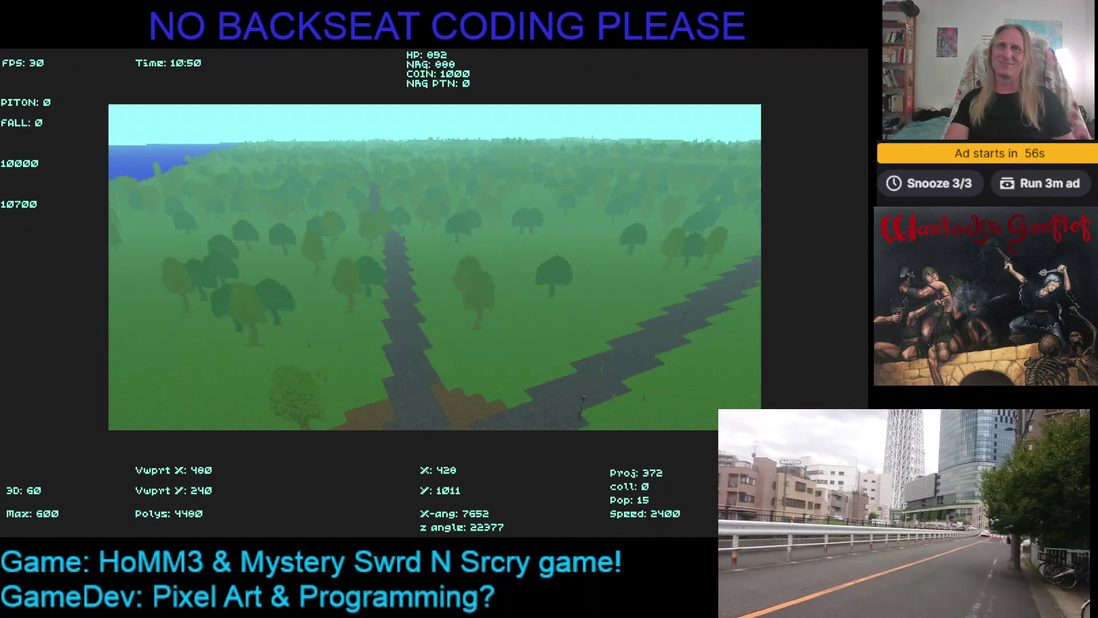
key("Up")
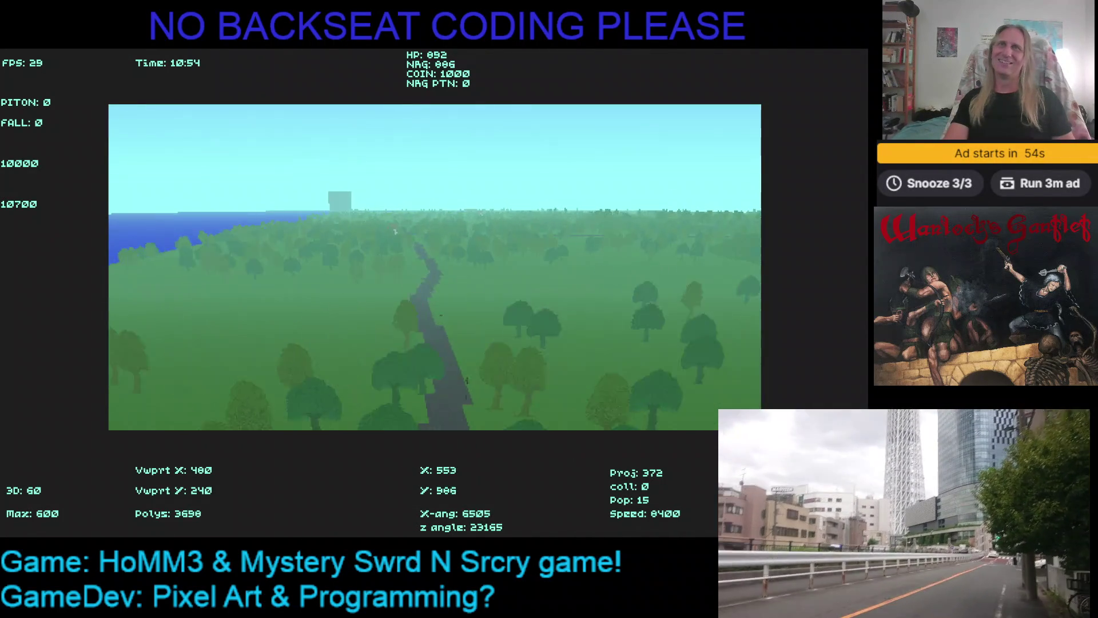
key("Down")
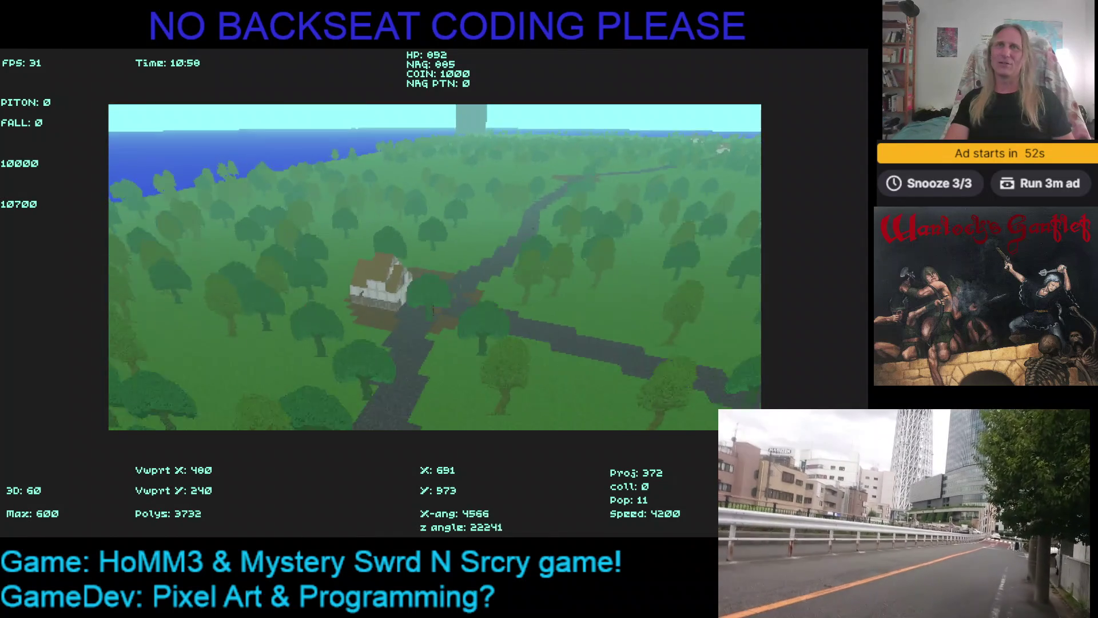
key("Up")
key("Left")
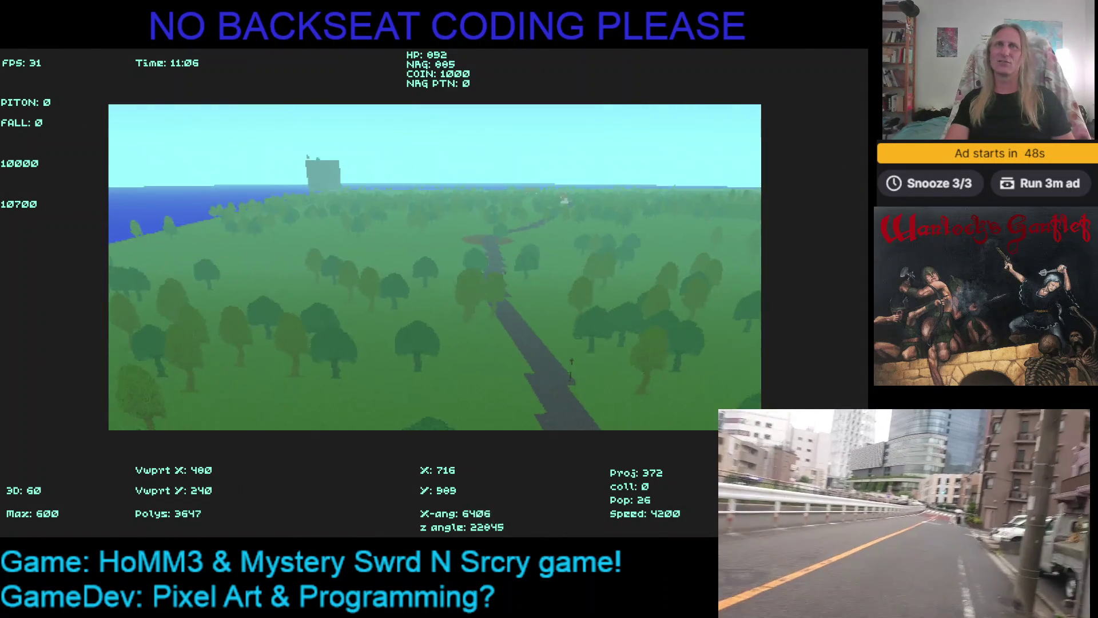
- Land beside the timbered house, face its front and walk through the door
key("Down")
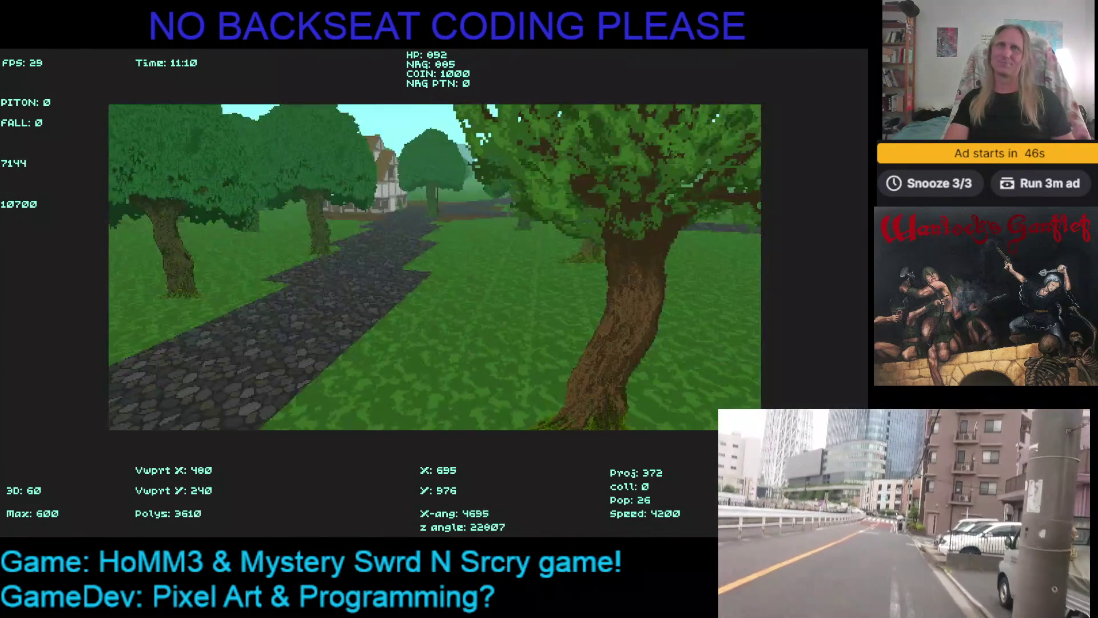
key("Left")
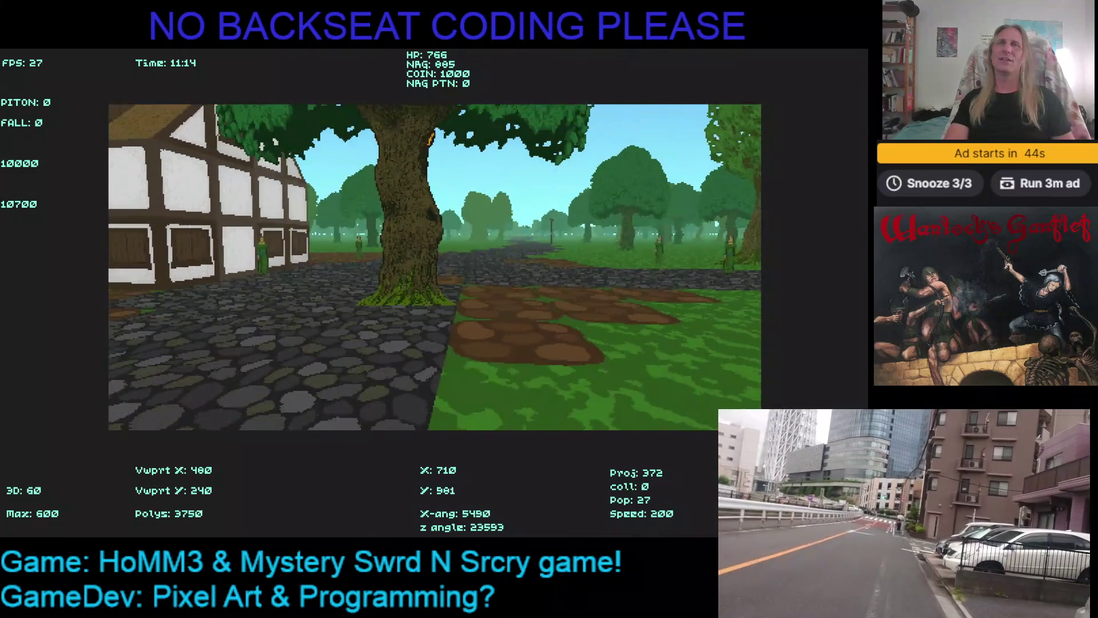
key("Left")
key("Right")
key("Left")
key("Right")
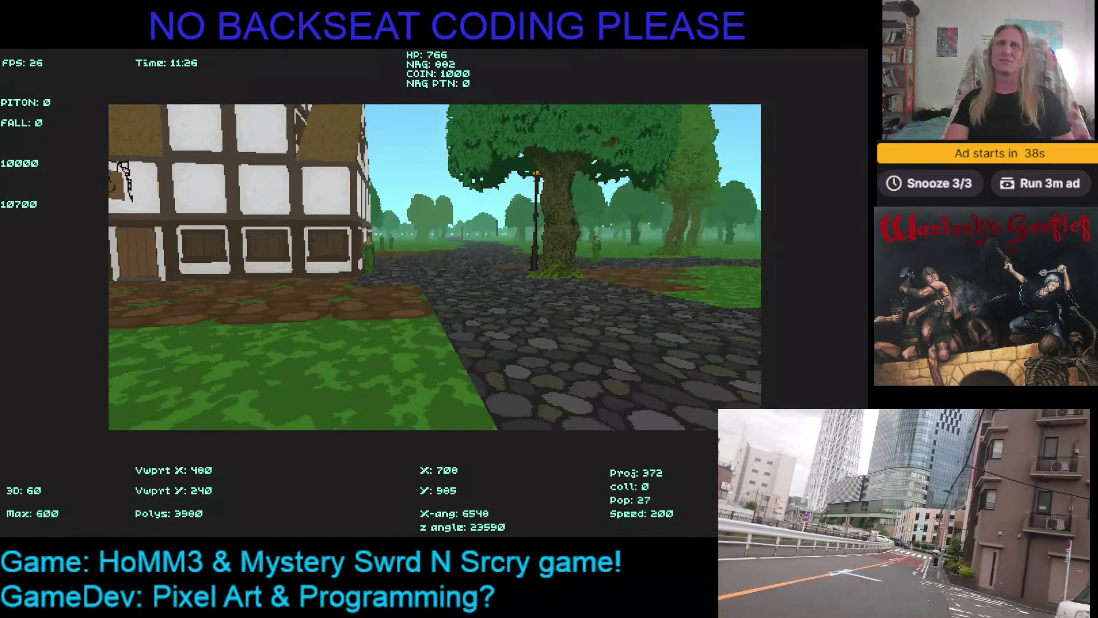
key("Left")
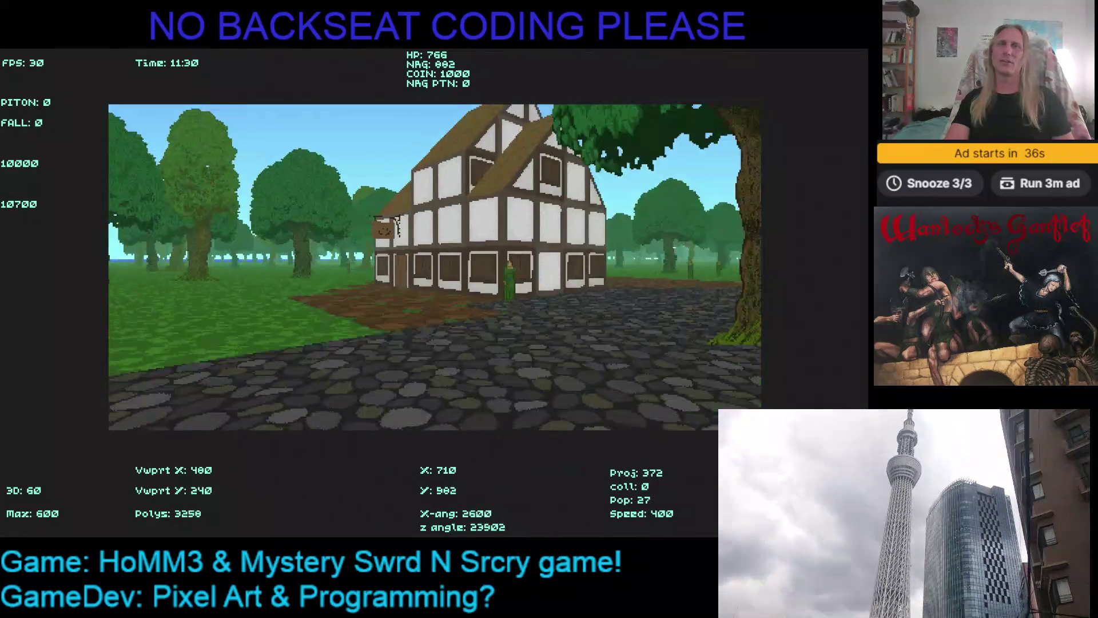
key("Left")
key("Up")
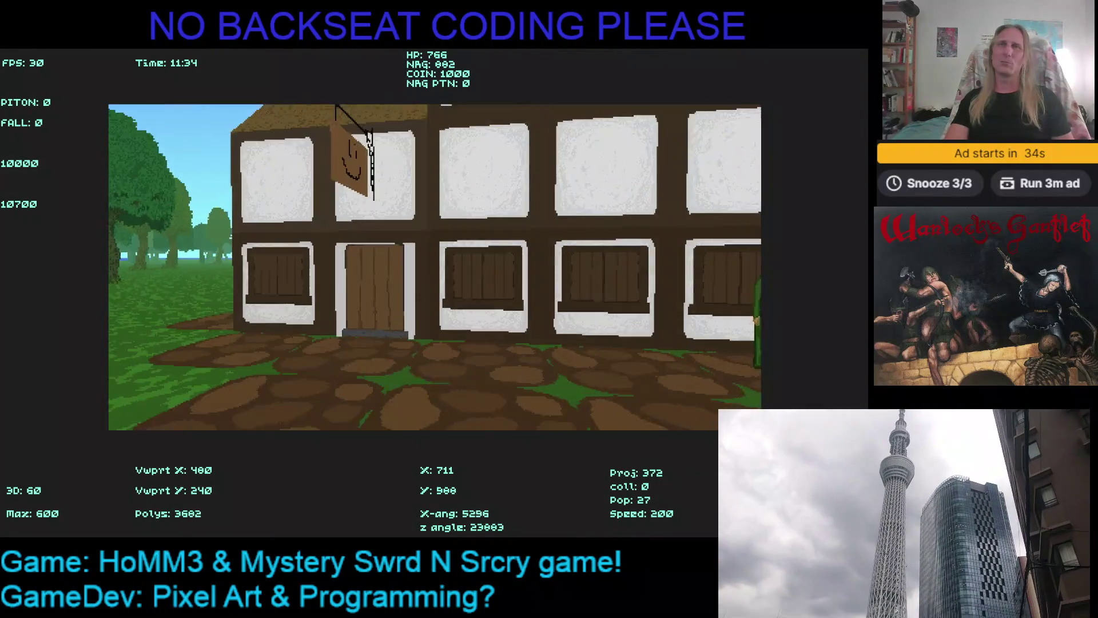
key("Up")
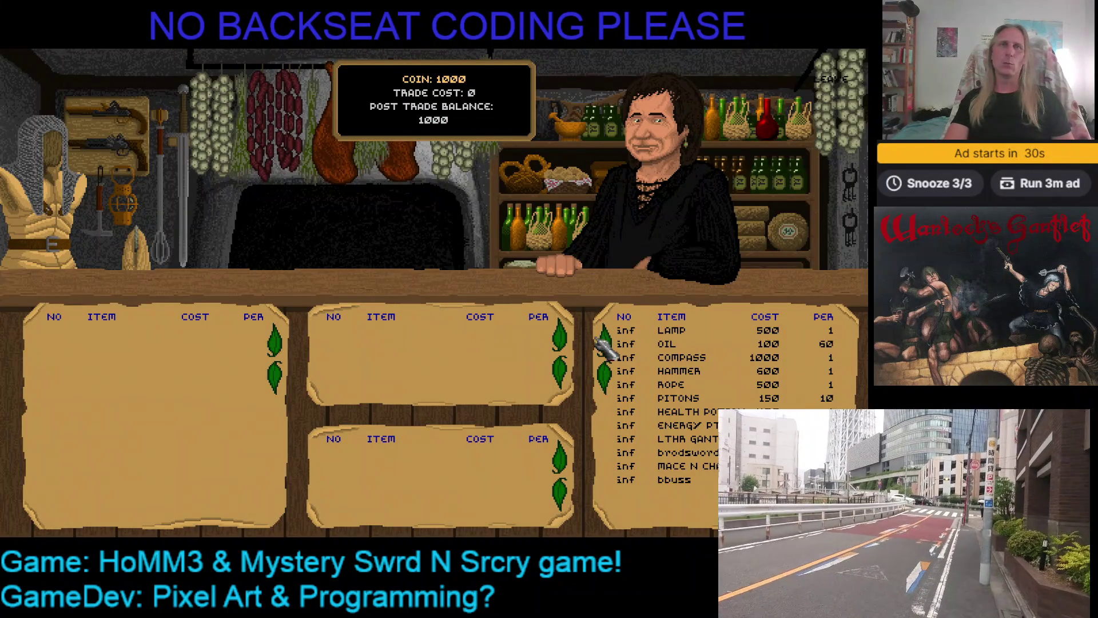
- Add 50 oil for 100 coins to the trade list, then exit the shop
left_click(623, 345)
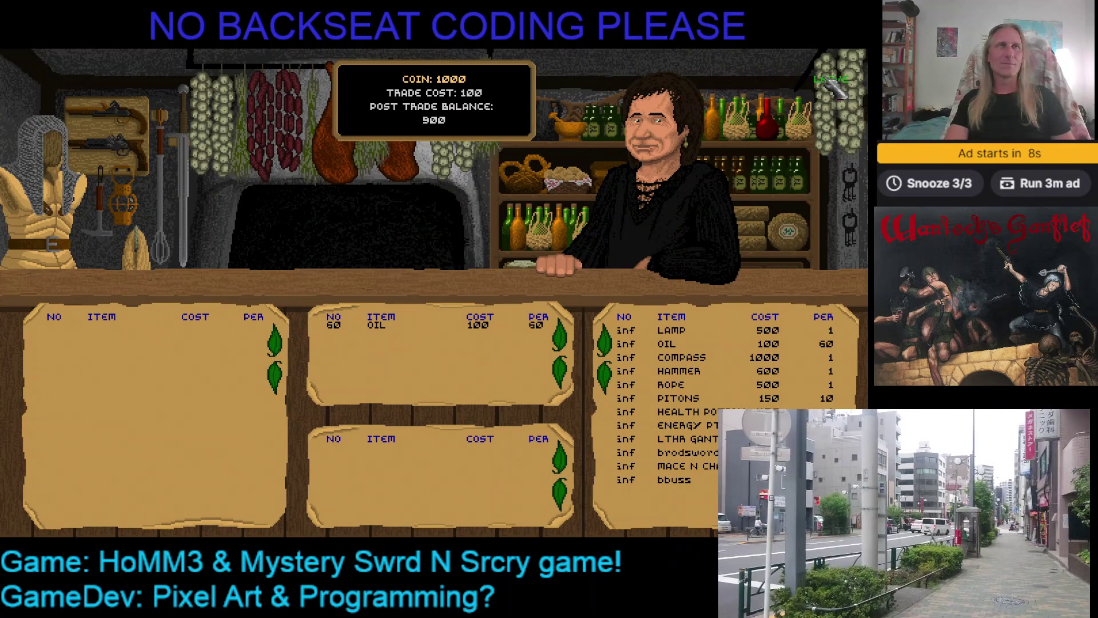
left_click(831, 84)
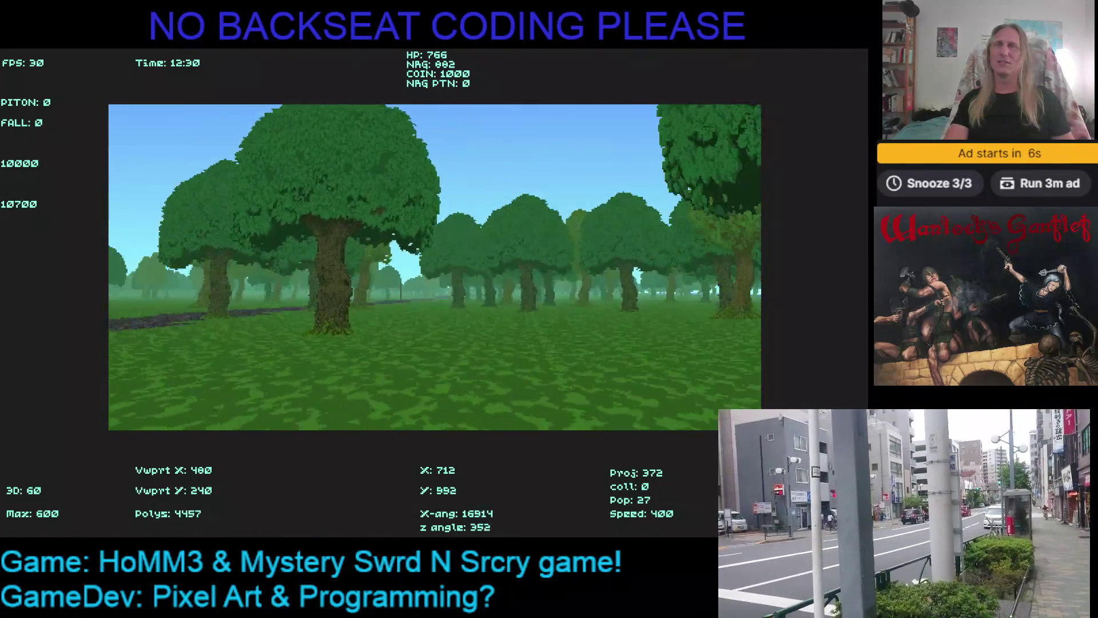